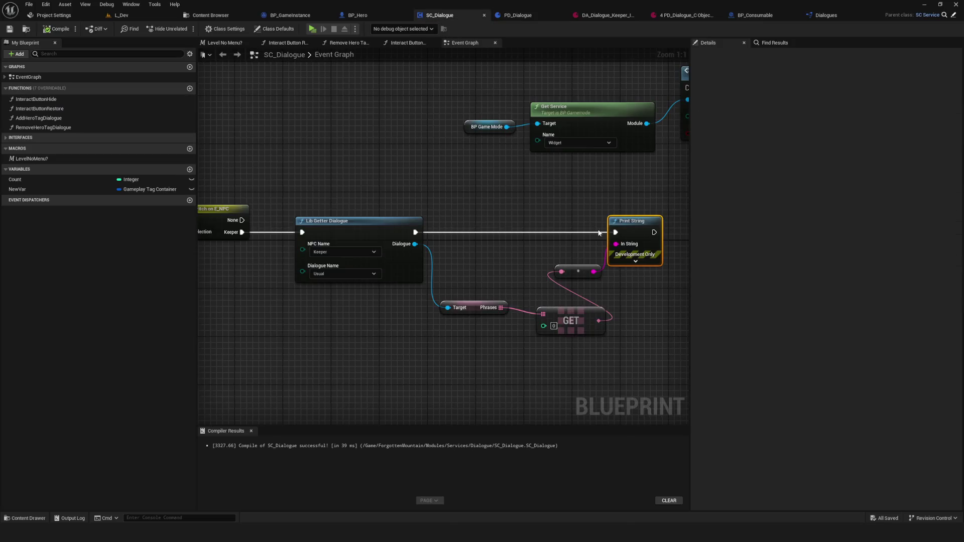
Compile SC_Dialogue and playtest the current Keeper dialogue by walking to the NPC
click(52, 31)
click(312, 29)
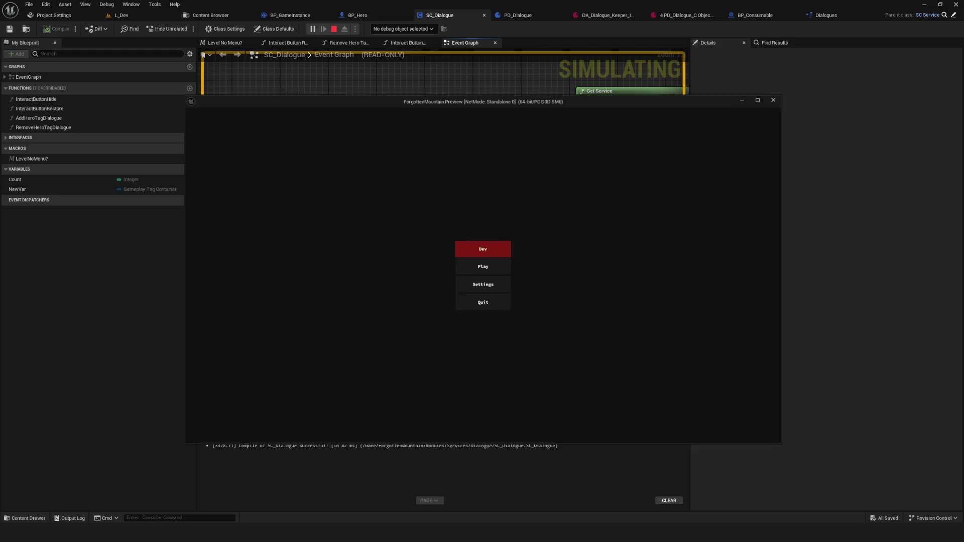
click(497, 227)
click(599, 230)
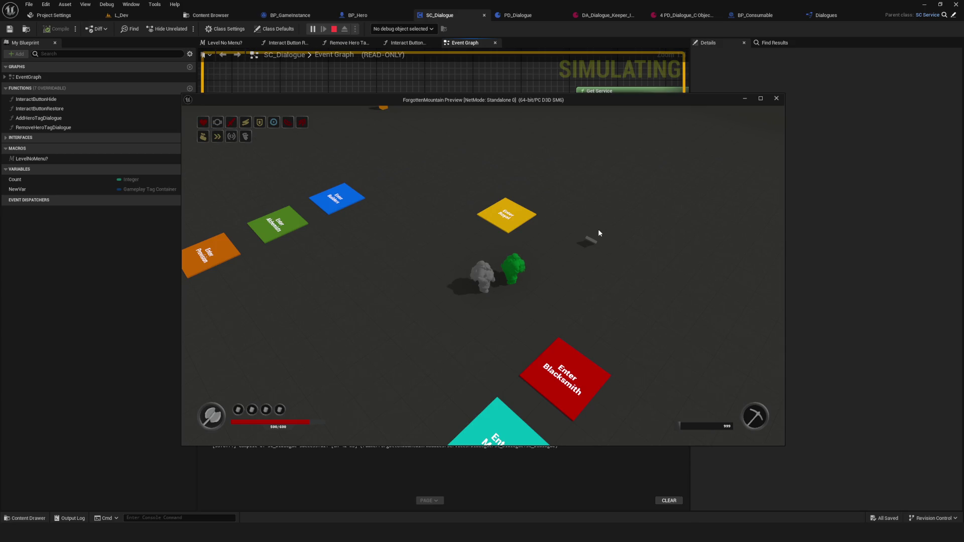
click(600, 229)
key(Escape)
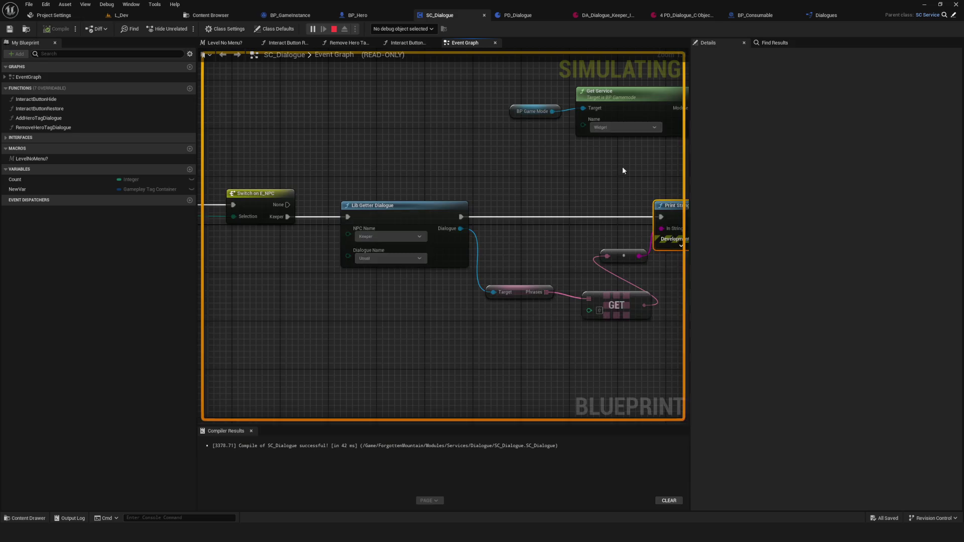
Set Lib Getter Dialogue's Dialogue Name to Second, recompile, and playtest again
click(382, 258)
click(369, 273)
click(56, 29)
key(alt+p)
click(498, 221)
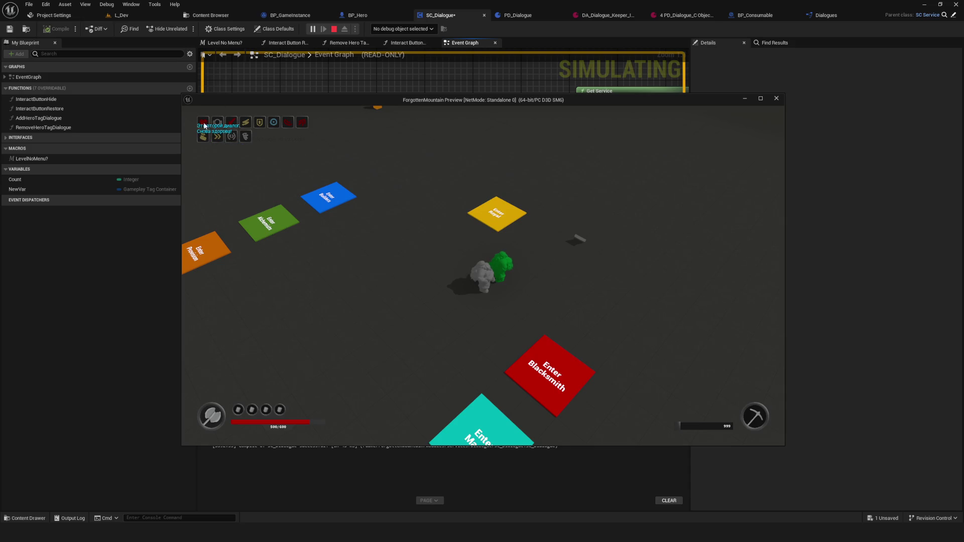
key(Escape)
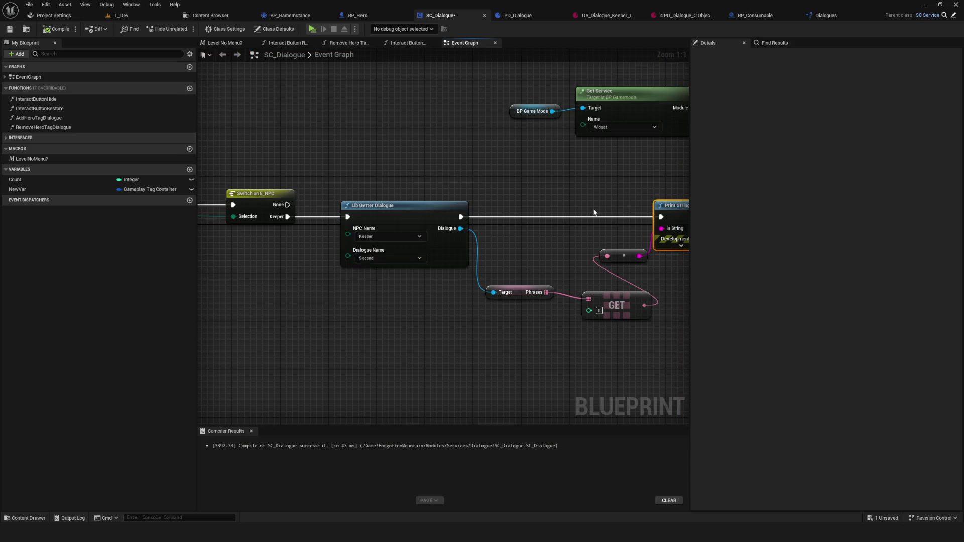
double_click(409, 221)
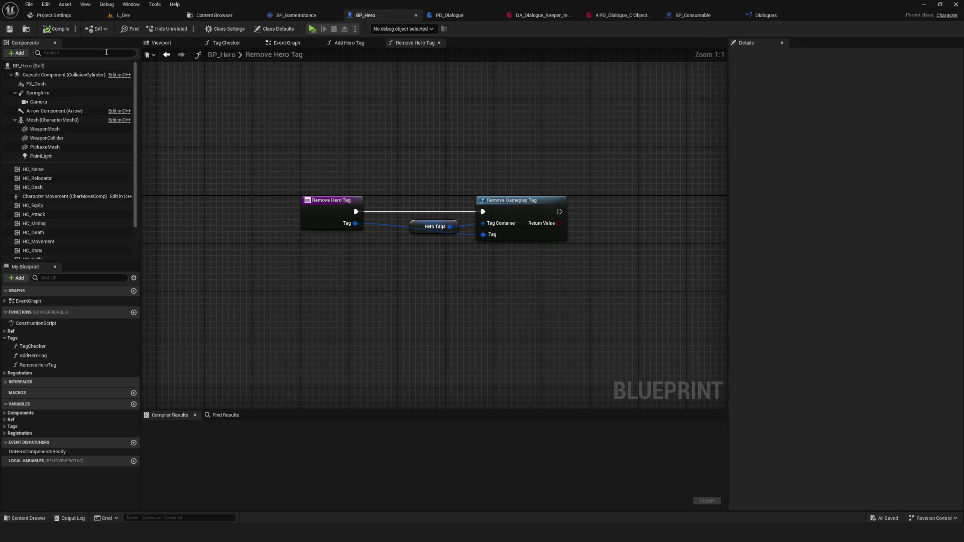
Break the World Context link in the Dialogues library's Lib Getter Dialogue graph, compile, and playtest
click(766, 16)
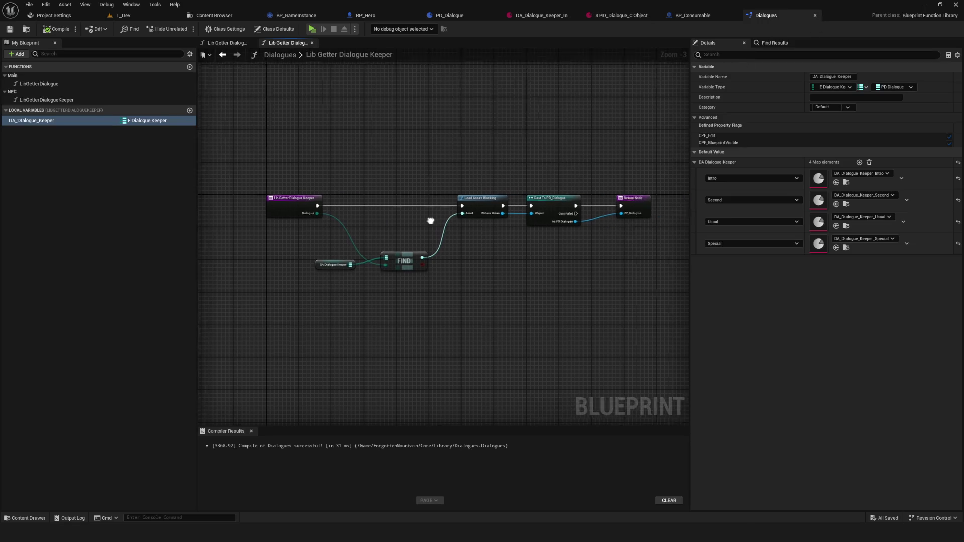
double_click(39, 84)
alt+click(444, 272)
click(55, 29)
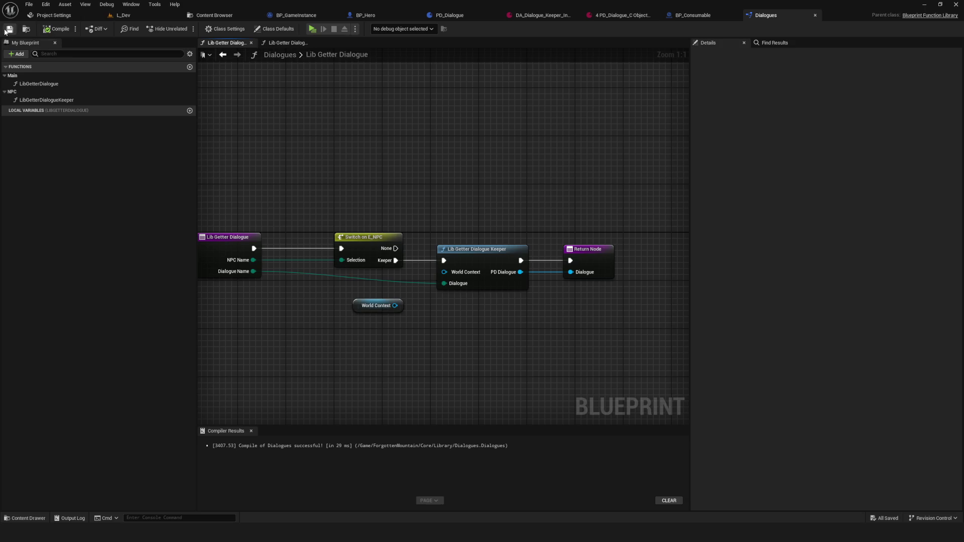
click(311, 28)
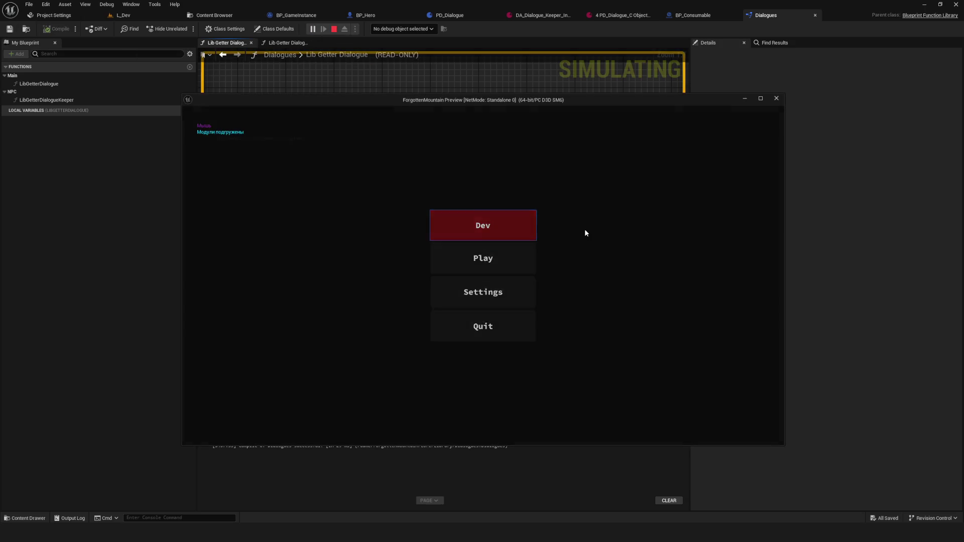
key(d)
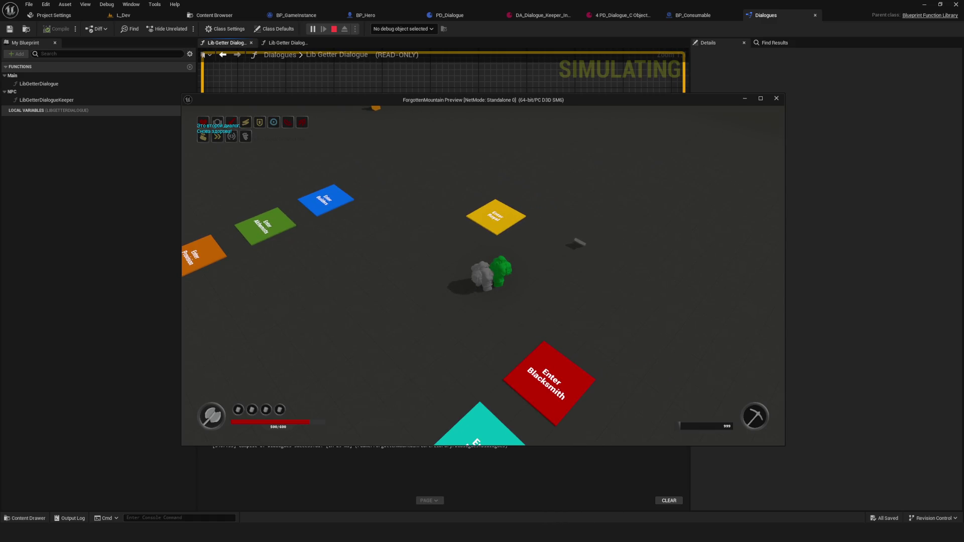
key(Escape)
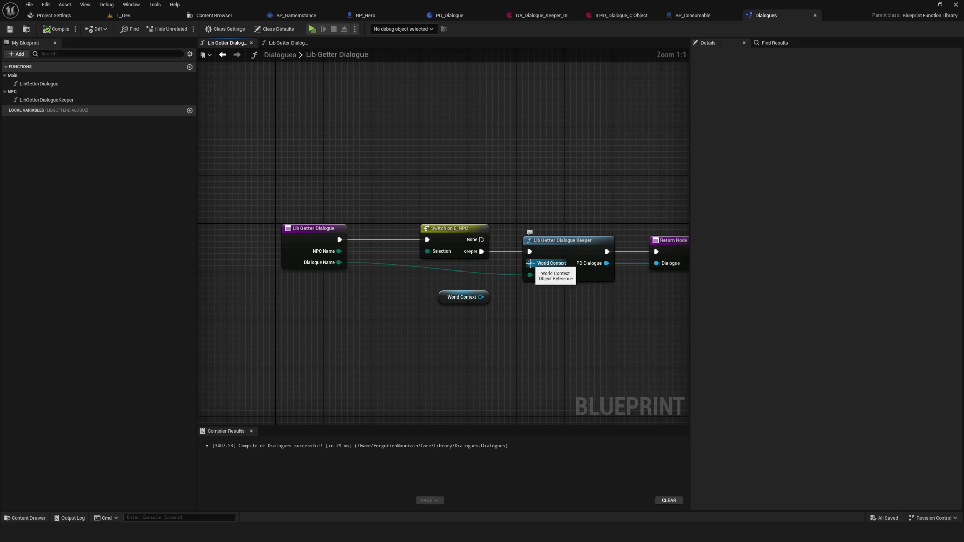
Delete the unused World Context node, then save and compile the Dialogues library
key(Home)
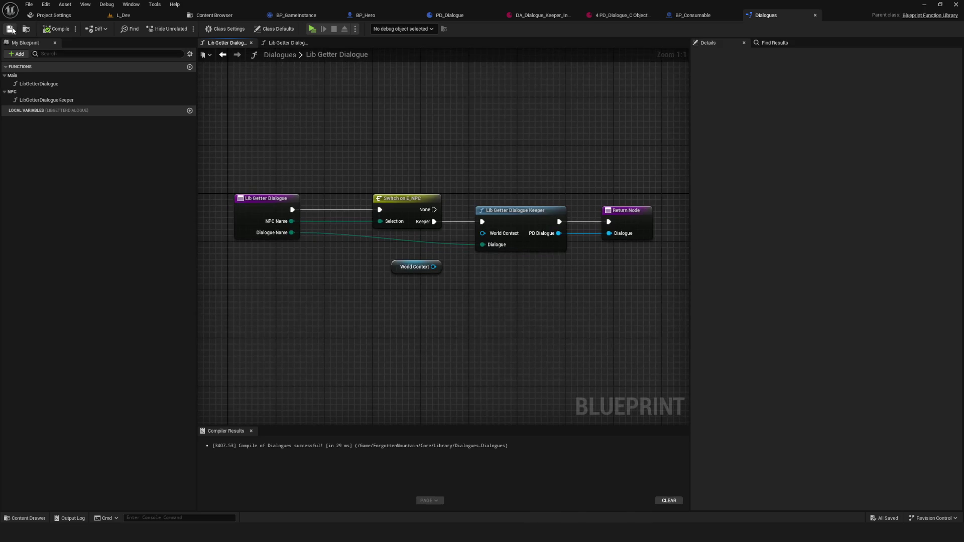
mouse_move(487, 182)
mouse_down()
mouse_move(439, 191)
mouse_move(557, 226)
mouse_up()
mouse_move(437, 245)
mouse_down()
mouse_move(541, 244)
mouse_move(425, 234)
mouse_up()
click(304, 277)
click(364, 307)
key(ctrl+s)
click(55, 30)
Playtest twice from a new game, walking to the green NPC to check the dialogue
key(alt+p)
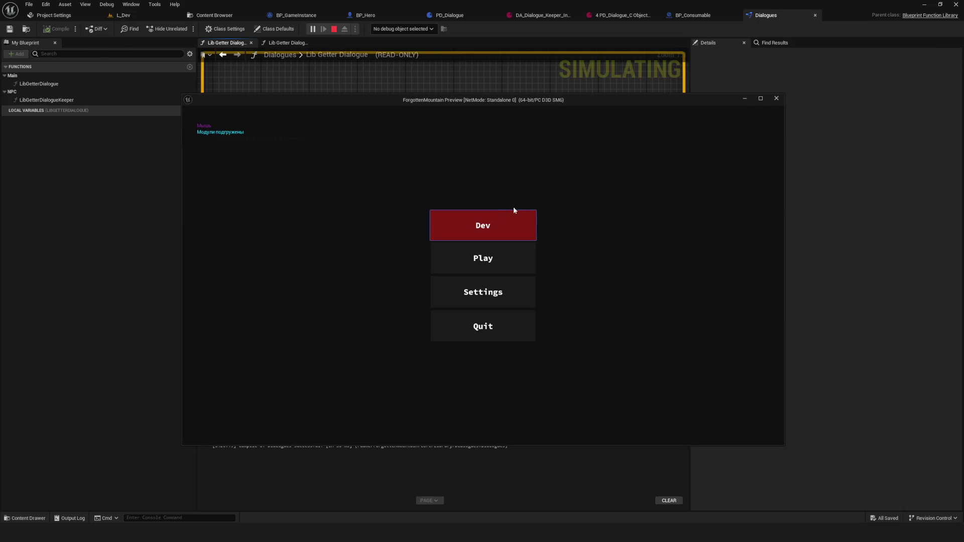
click(535, 227)
click(531, 246)
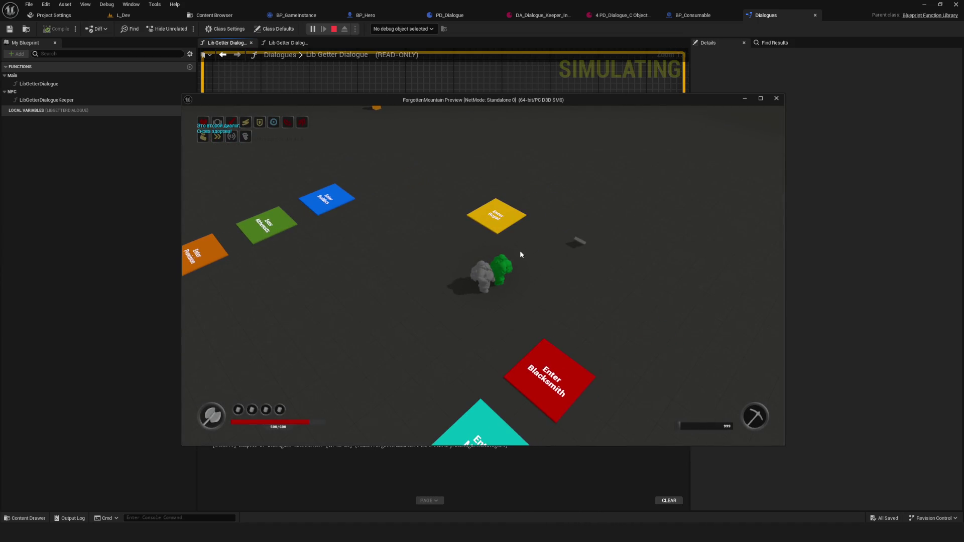
key(Escape)
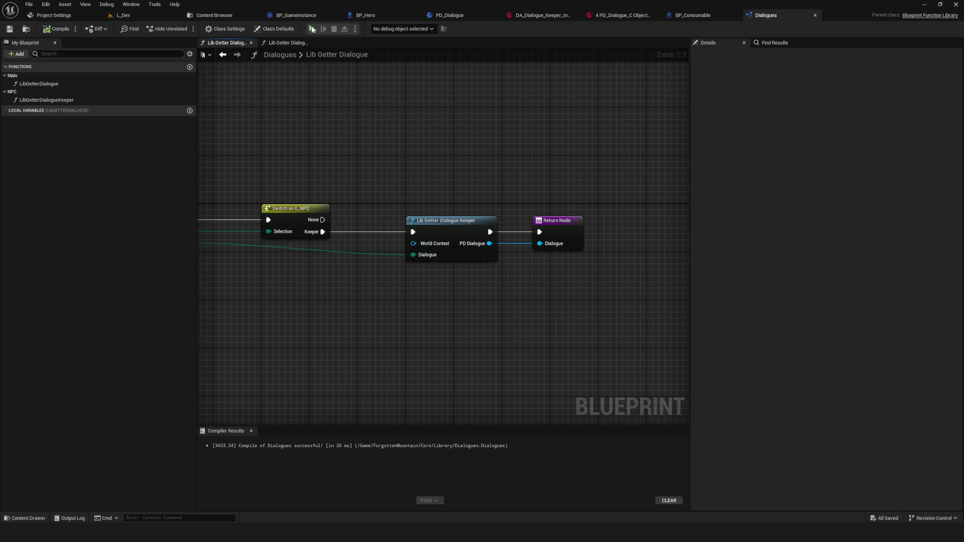
click(312, 29)
click(493, 228)
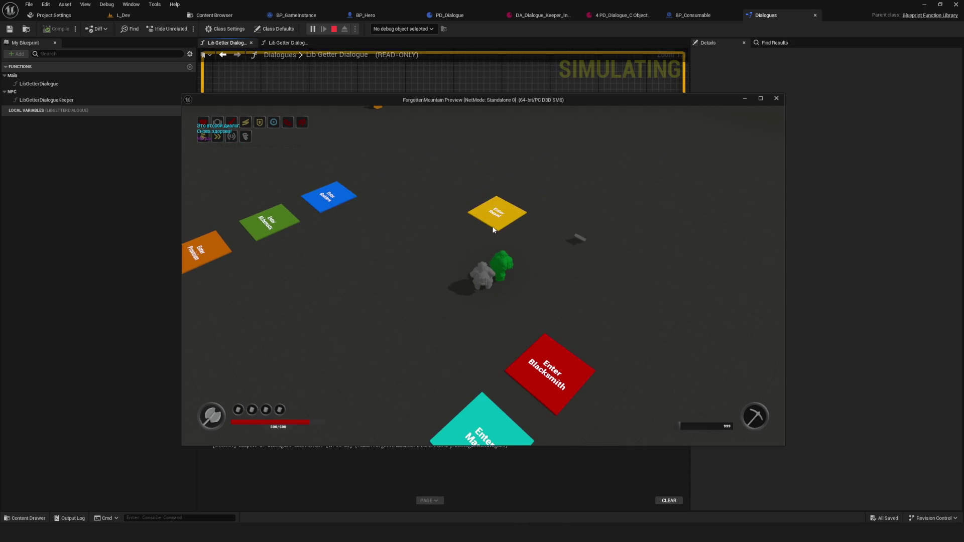
key(Escape)
scroll(544, 229, down, 10)
scroll(618, 225, up, 5)
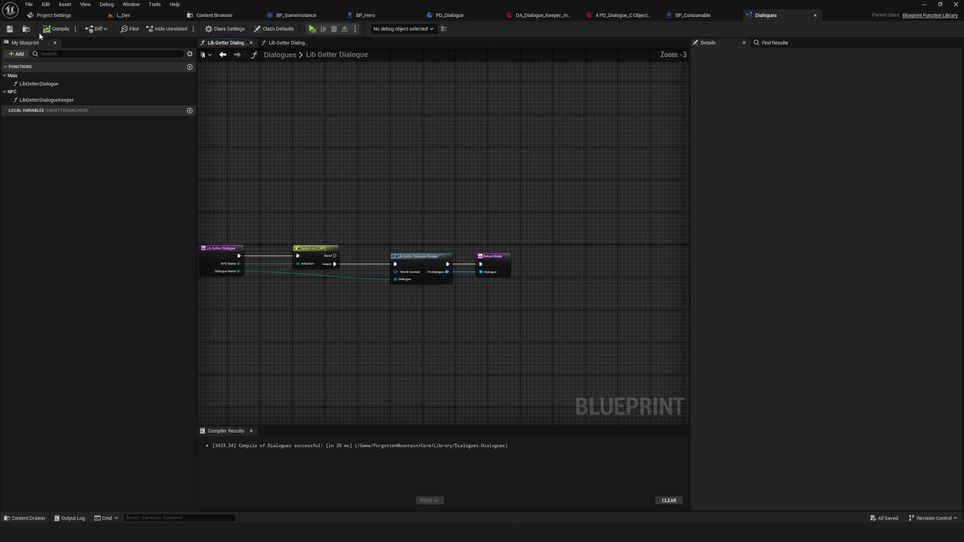
Look through the PD_Dialogue, BP_Hero and BP_GameInstance tabs and the Keeper's Data folder
click(446, 16)
click(373, 19)
click(299, 15)
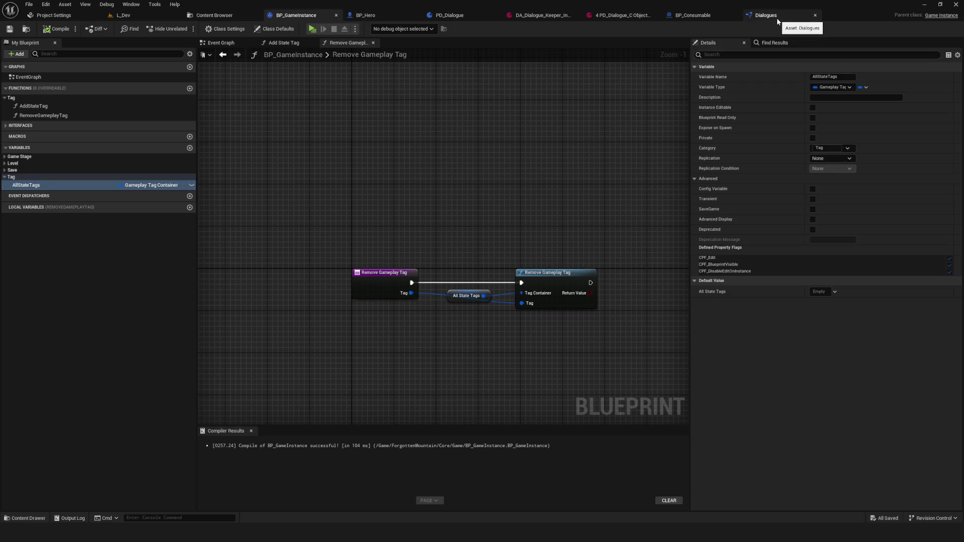
click(196, 16)
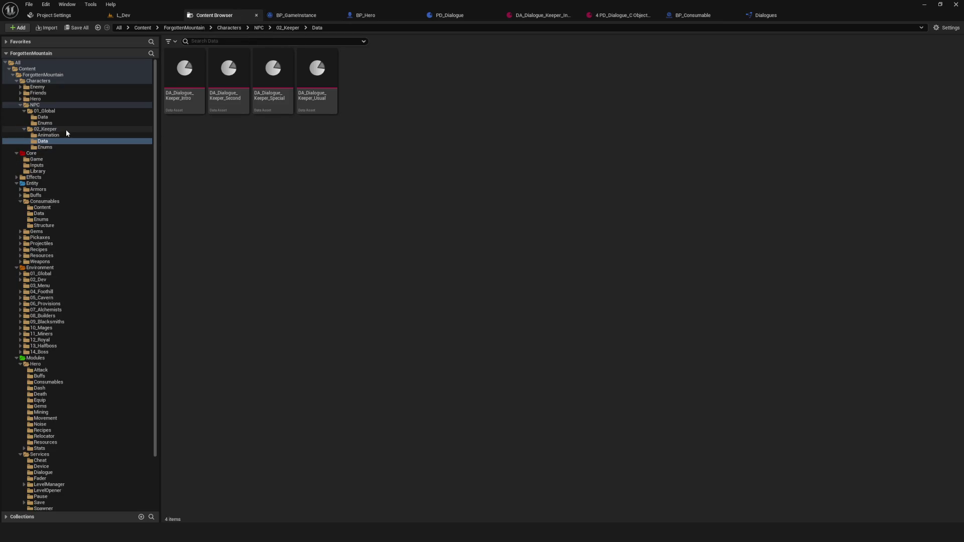
scroll(50, 302, down, 3)
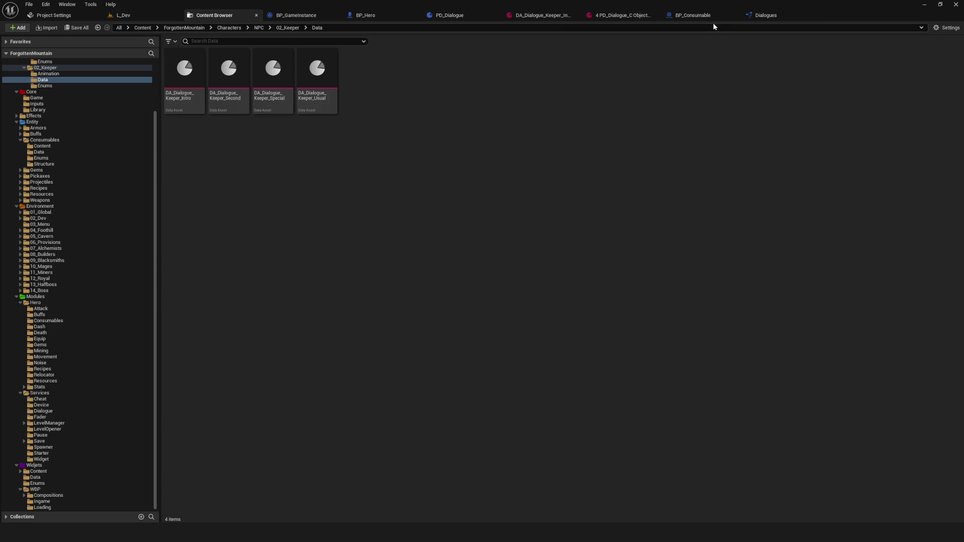
click(761, 15)
Select the Hero Tags and Remove Gameplay Tag nodes in BP_Hero and compile it with F7
scroll(372, 216, down, 7)
scroll(409, 258, up, 10)
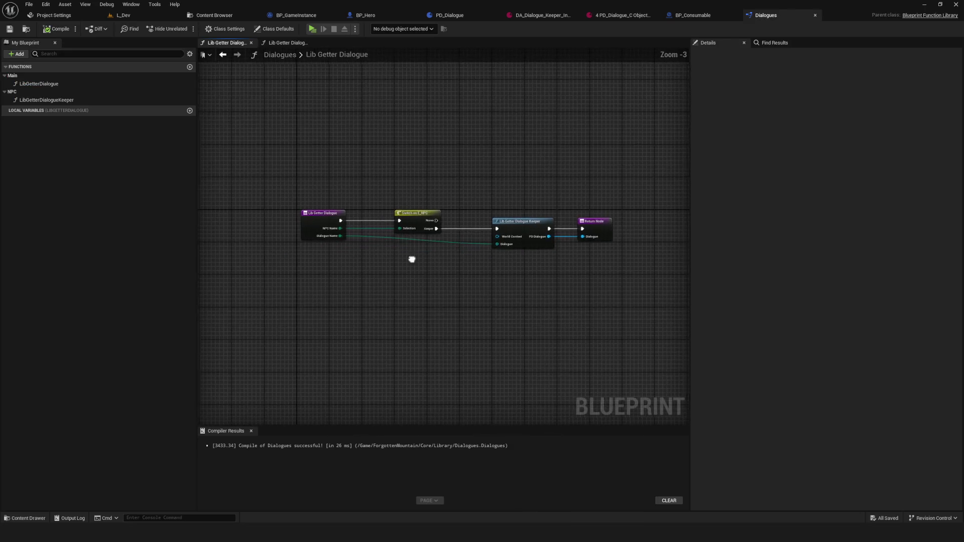
scroll(360, 279, down, 2)
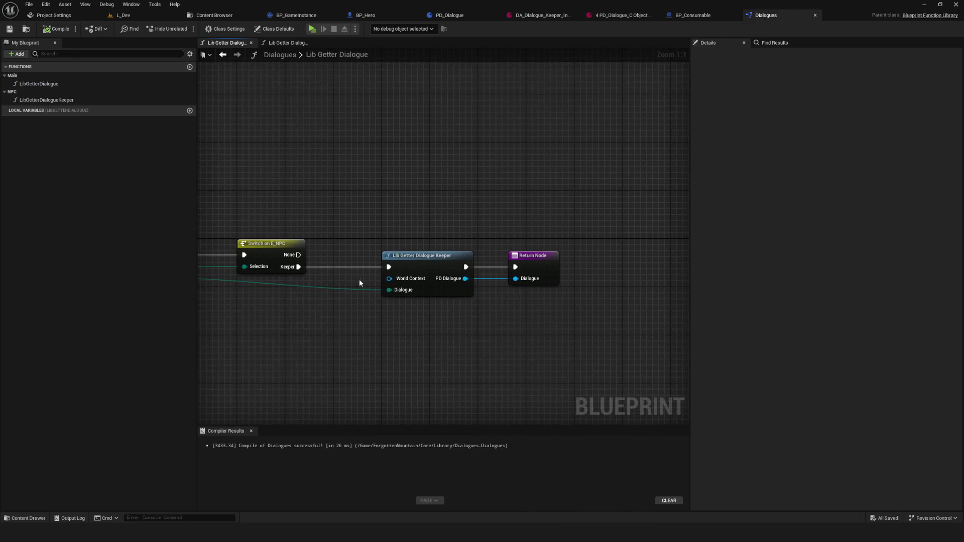
scroll(492, 275, up, 2)
drag(493, 275, 498, 262)
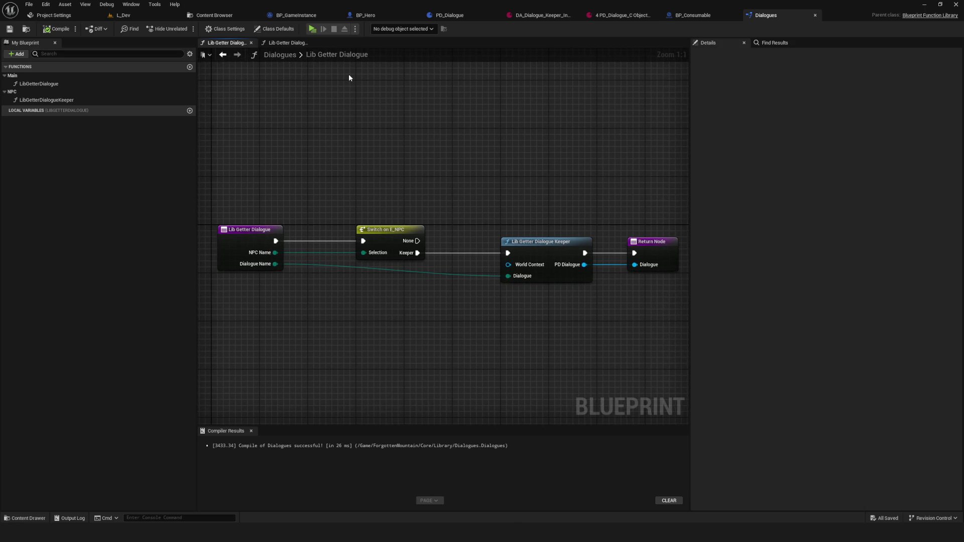
click(365, 15)
drag(352, 191, 540, 266)
key(F7)
drag(541, 229, 518, 227)
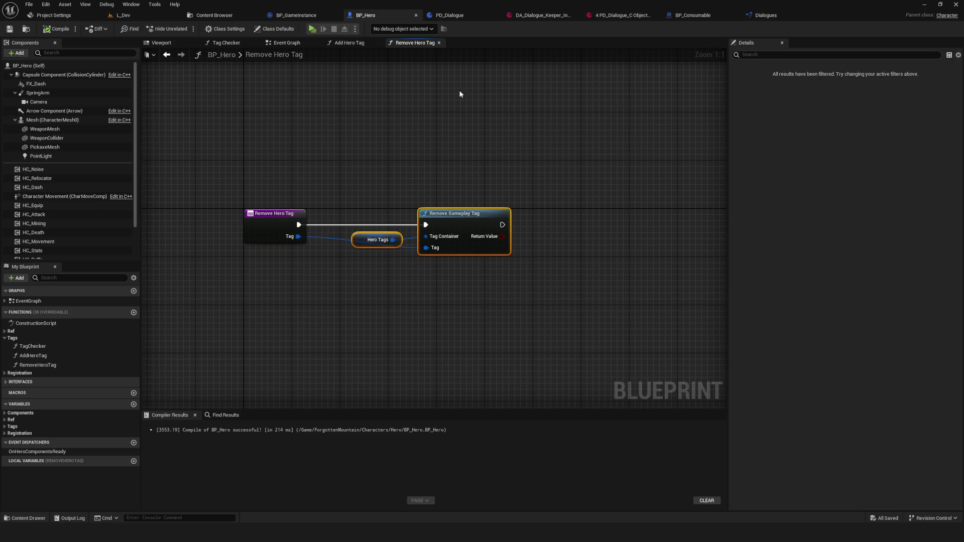
Open SC_Dialogue from the Services Dialogue folder and select its Lib Getter Dialogue node
click(211, 15)
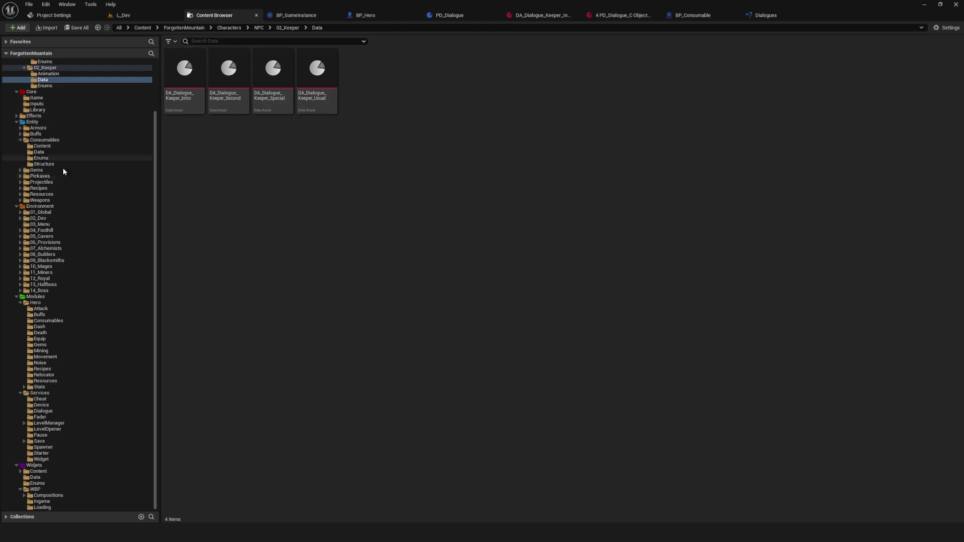
click(56, 411)
double_click(228, 67)
scroll(397, 237, up, 8)
drag(373, 161, 454, 345)
Disconnect Lib Getter Dialogue's execution and Dialogue links, move it out of the chain, and save
alt+click(388, 217)
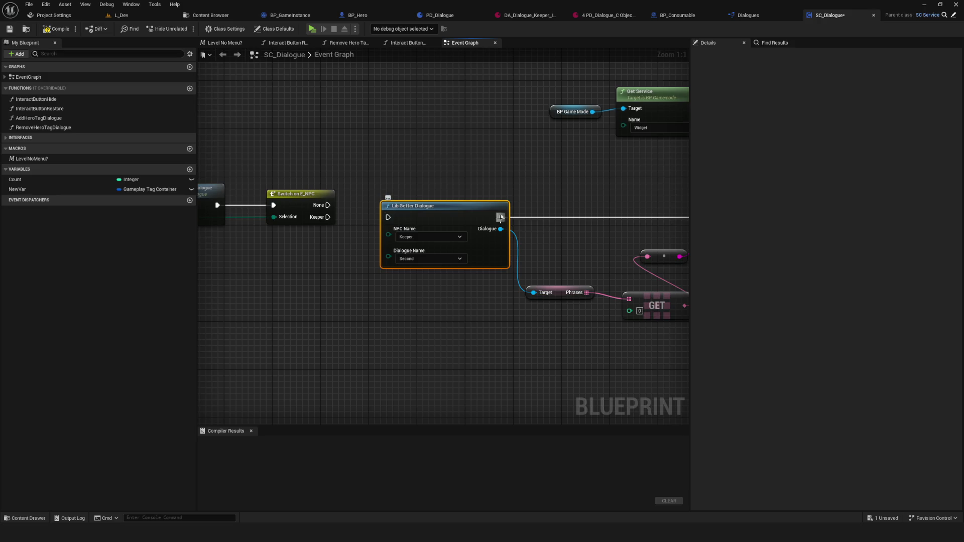
alt+click(501, 217)
alt+click(501, 229)
mouse_move(446, 205)
mouse_down()
mouse_move(379, 349)
mouse_move(360, 353)
mouse_up()
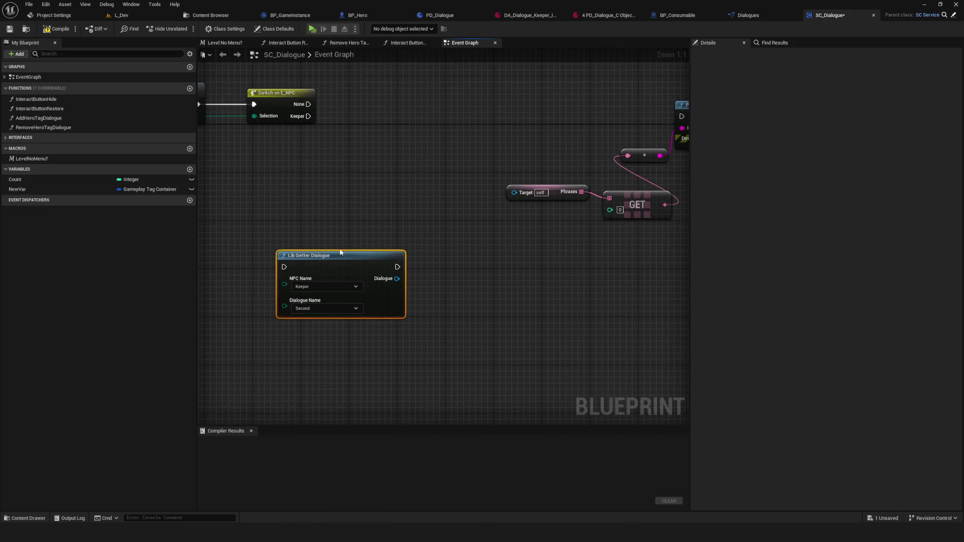
drag(322, 279, 393, 262)
scroll(393, 263, down, 6)
scroll(490, 248, up, 3)
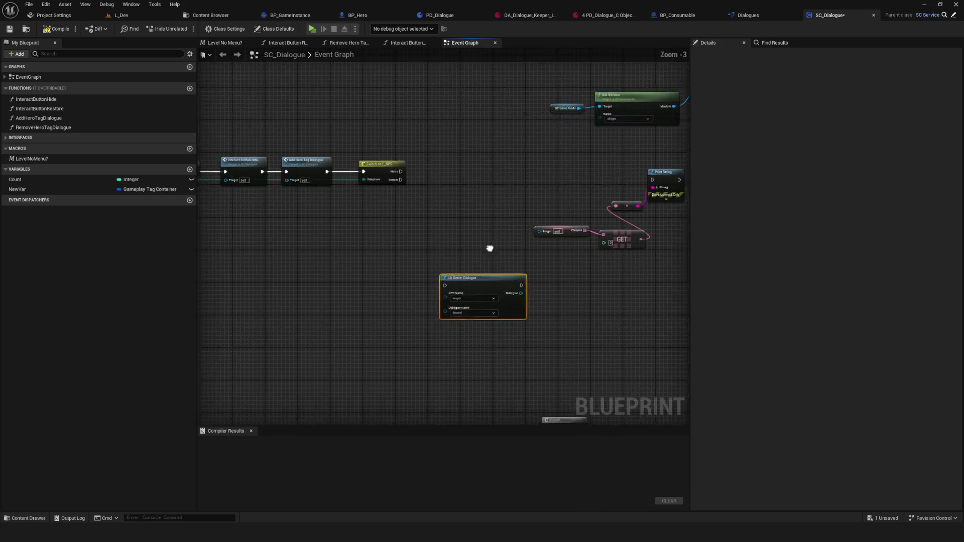
click(9, 30)
Rearrange the SC_Dialogue graph, moving the Branch and Return to Widget nodes lower, and save
drag(497, 260, 392, 251)
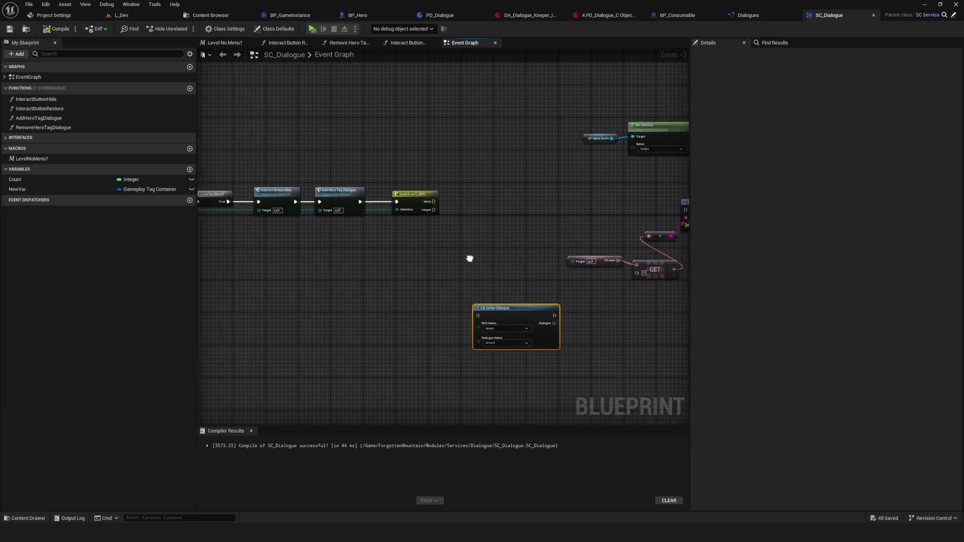
drag(469, 258, 302, 244)
drag(345, 300, 397, 322)
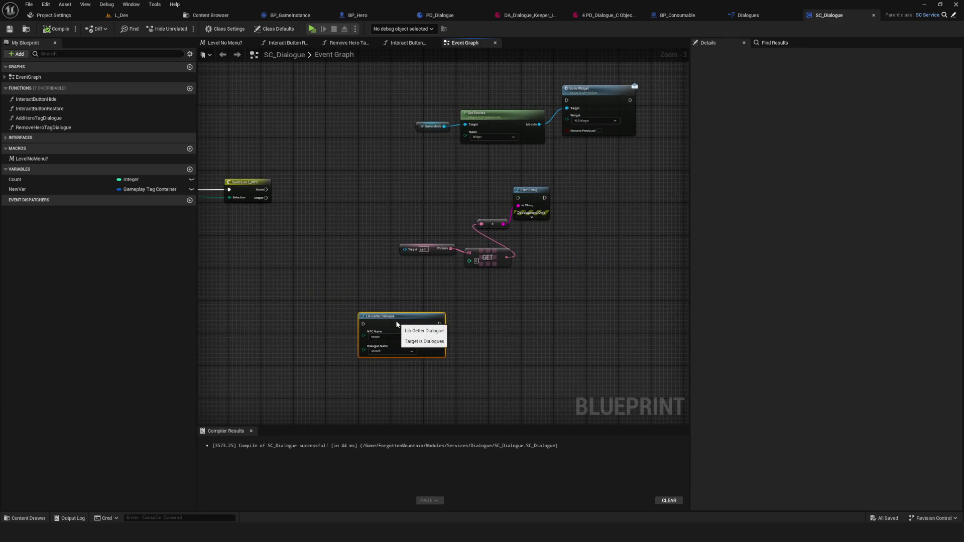
scroll(438, 280, down, 2)
mouse_move(358, 124)
mouse_down()
mouse_move(748, 266)
mouse_move(583, 300)
mouse_up()
scroll(583, 299, up, 4)
scroll(444, 245, down, 5)
scroll(437, 302, up, 6)
scroll(425, 247, down, 2)
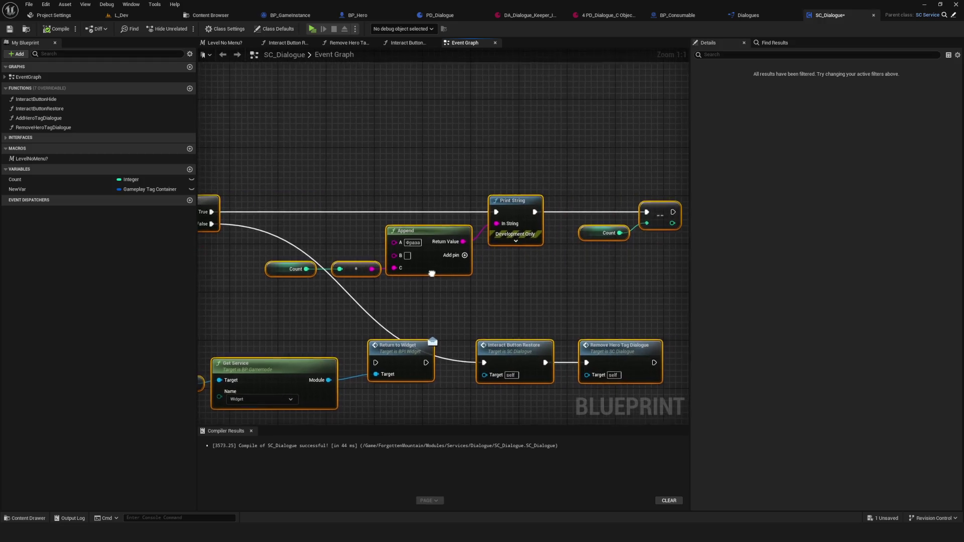
scroll(402, 244, up, 2)
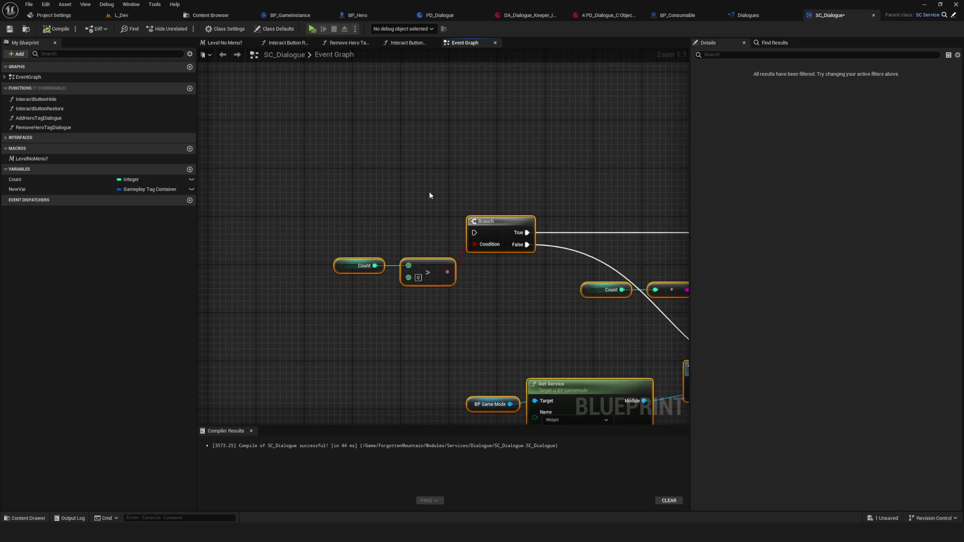
scroll(587, 345, down, 8)
scroll(587, 345, up, 4)
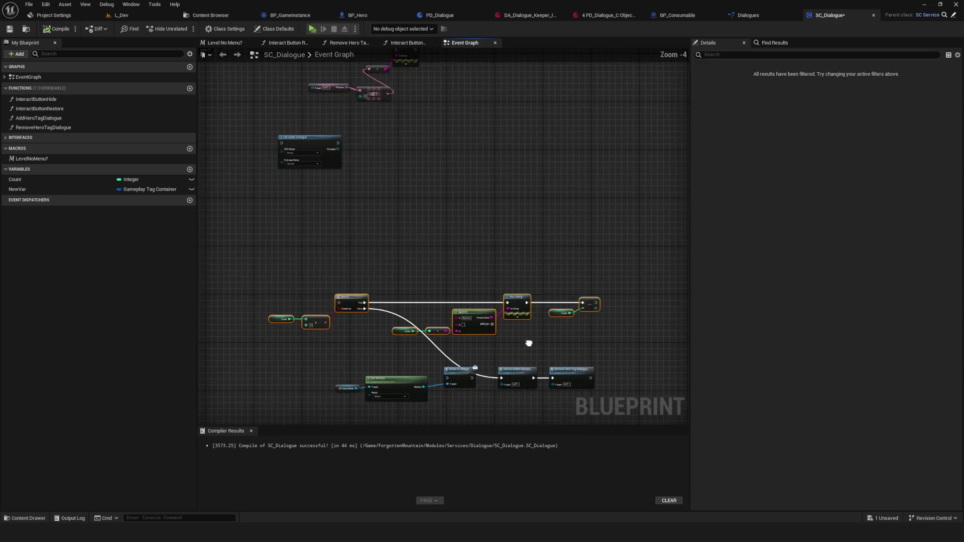
click(11, 29)
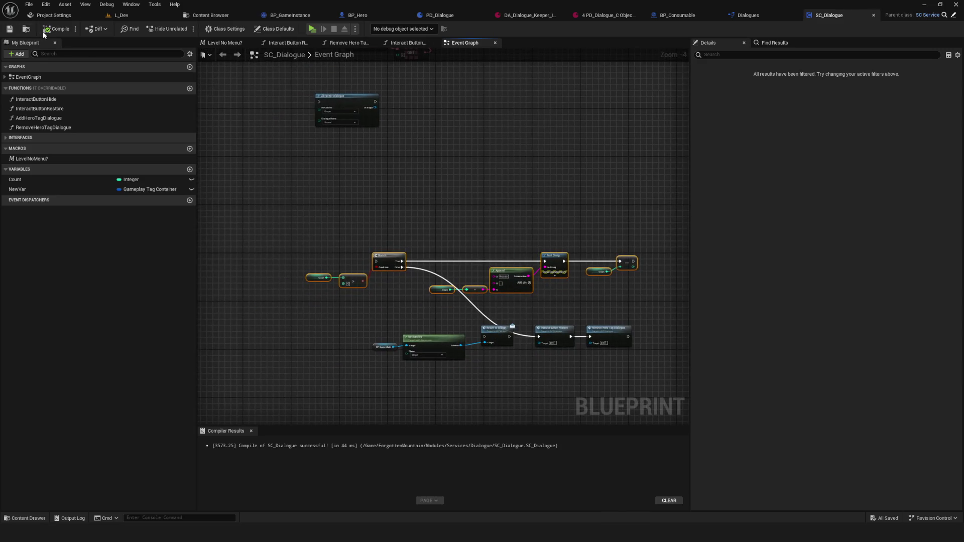
click(606, 16)
click(73, 59)
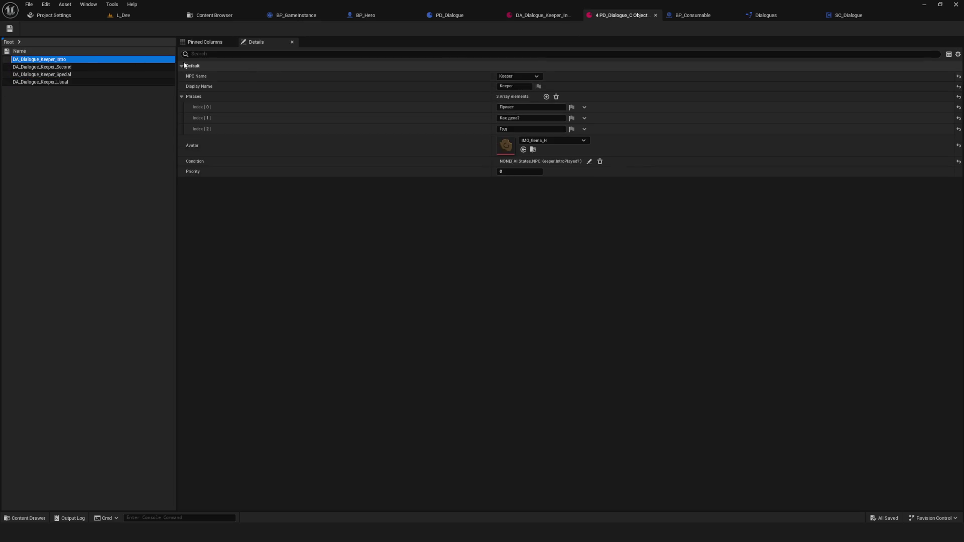
click(76, 67)
click(95, 82)
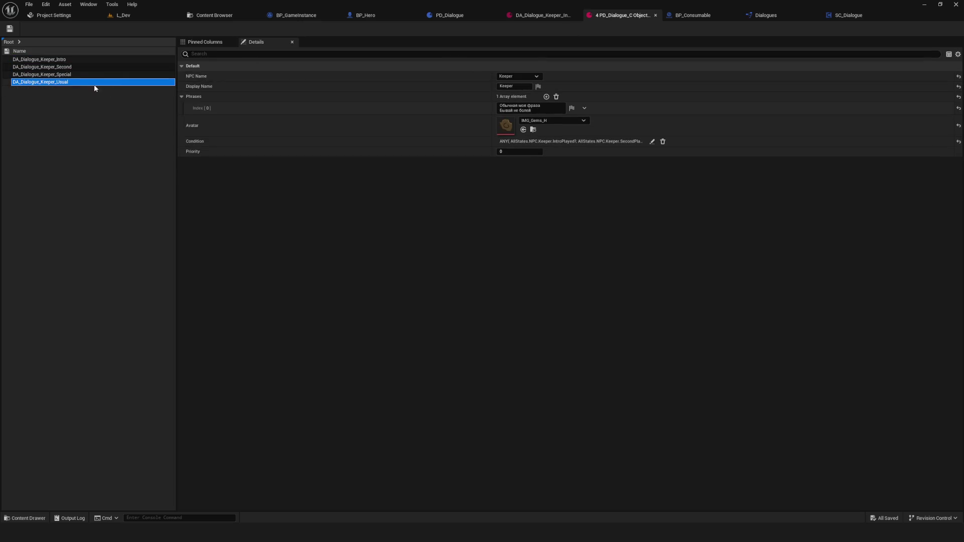
click(76, 74)
click(71, 59)
click(73, 67)
click(74, 77)
click(62, 82)
click(59, 60)
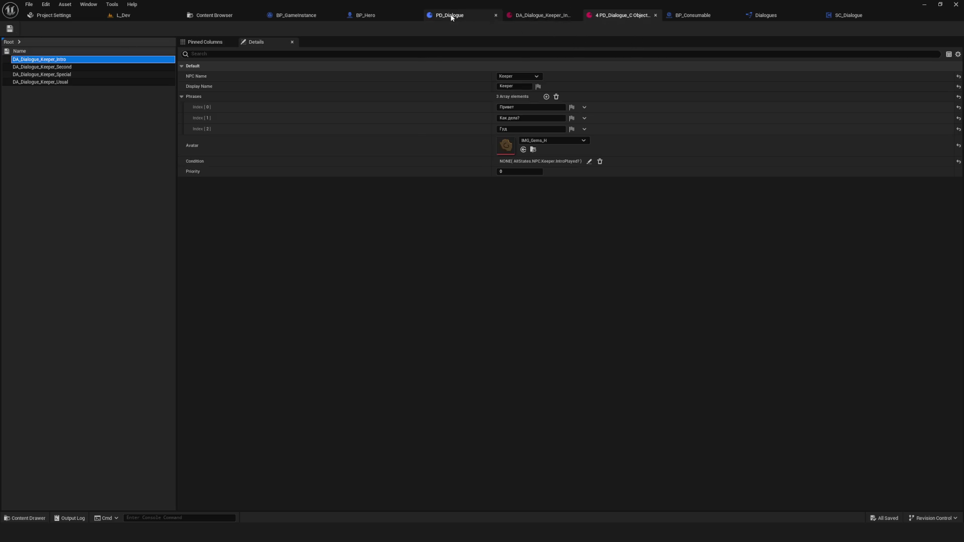
click(849, 16)
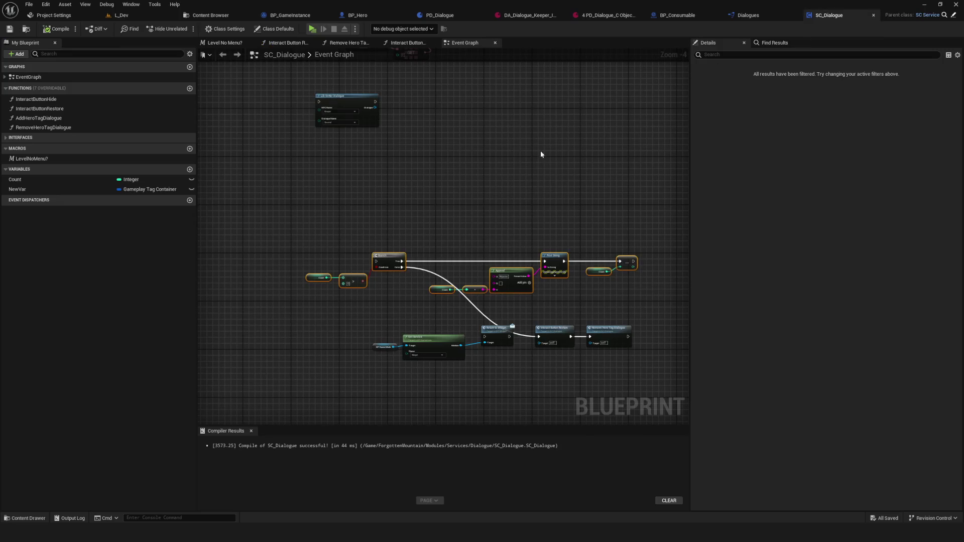
Move the Phrases, GET and Print String nodes and the dialogue node row out of the way
scroll(540, 150, up, 5)
scroll(386, 334, down, 1)
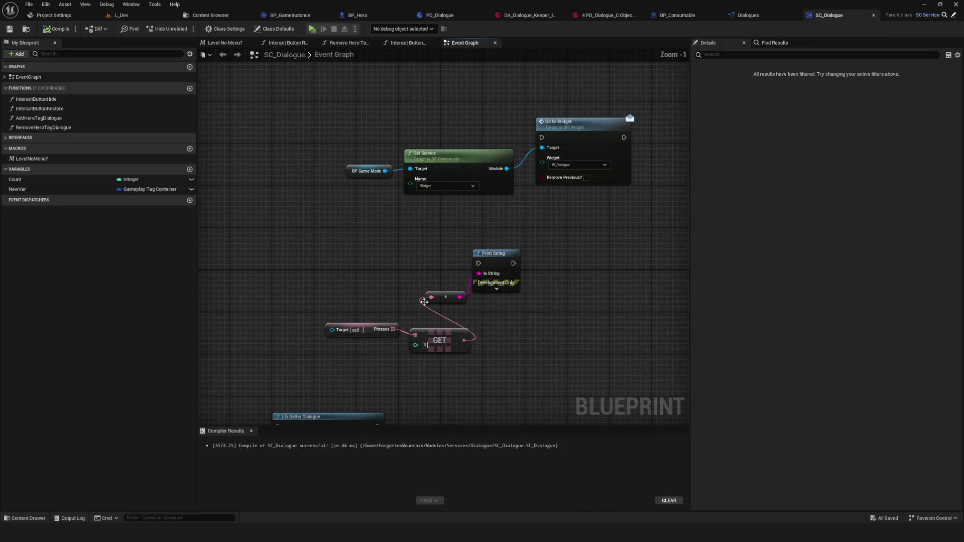
drag(344, 215, 550, 301)
mouse_move(550, 236)
mouse_down()
mouse_move(653, 186)
mouse_move(502, 120)
mouse_up()
drag(244, 76, 578, 195)
drag(553, 125, 577, 85)
Place Lib Getter Dialogue beside Switch on E_NPC, then compile and save SC_Dialogue
scroll(559, 206, down, 6)
scroll(558, 206, up, 5)
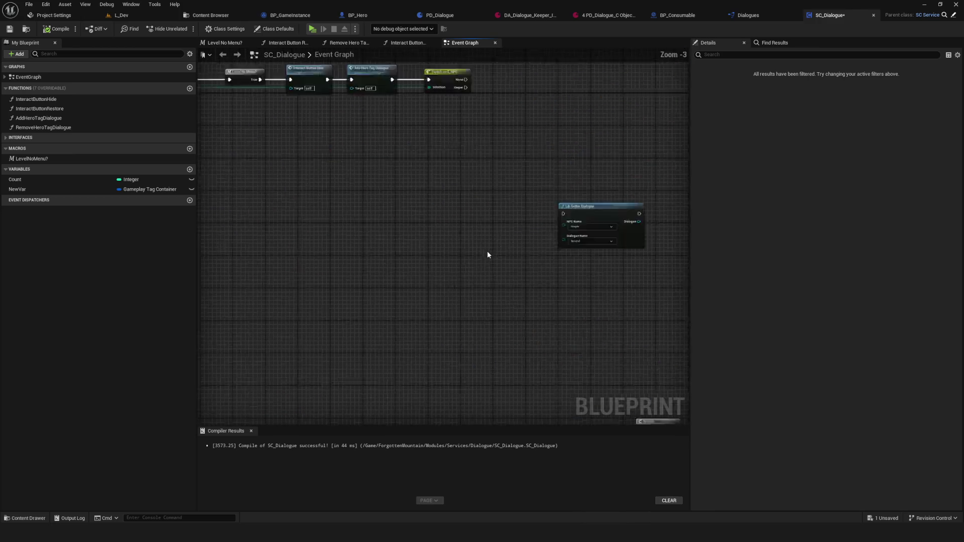
scroll(487, 251, up, 2)
mouse_move(514, 309)
mouse_down()
mouse_move(404, 132)
mouse_move(432, 206)
mouse_move(651, 276)
mouse_move(592, 234)
mouse_move(533, 294)
mouse_move(498, 306)
mouse_move(678, 318)
mouse_up()
mouse_move(364, 309)
mouse_down()
mouse_move(784, 297)
mouse_move(481, 288)
mouse_up()
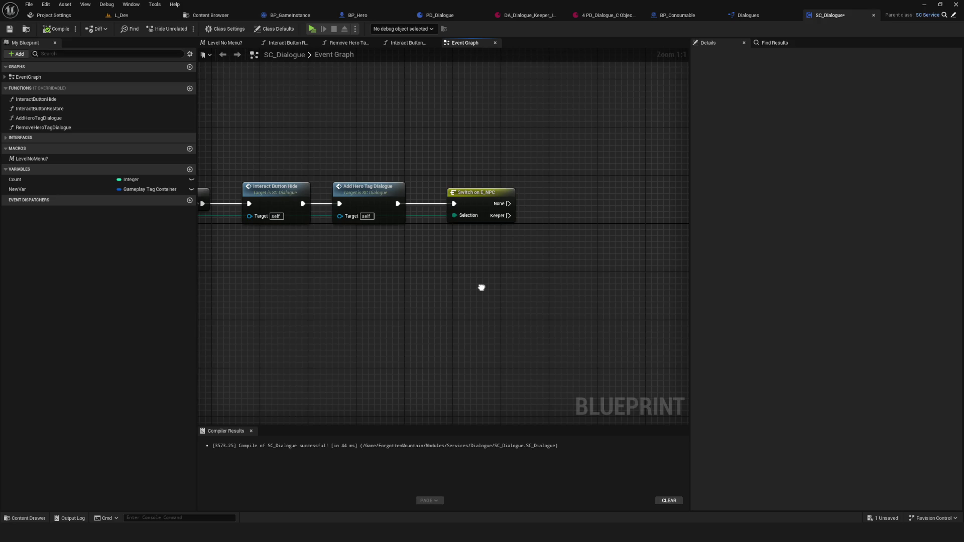
mouse_move(482, 288)
mouse_down()
mouse_move(490, 295)
mouse_move(475, 293)
mouse_up()
click(51, 31)
click(12, 29)
Reframe the view around Switch on E_NPC and shift Lib Getter Dialogue further right
mouse_move(464, 147)
mouse_down()
mouse_move(483, 318)
mouse_move(586, 302)
mouse_up()
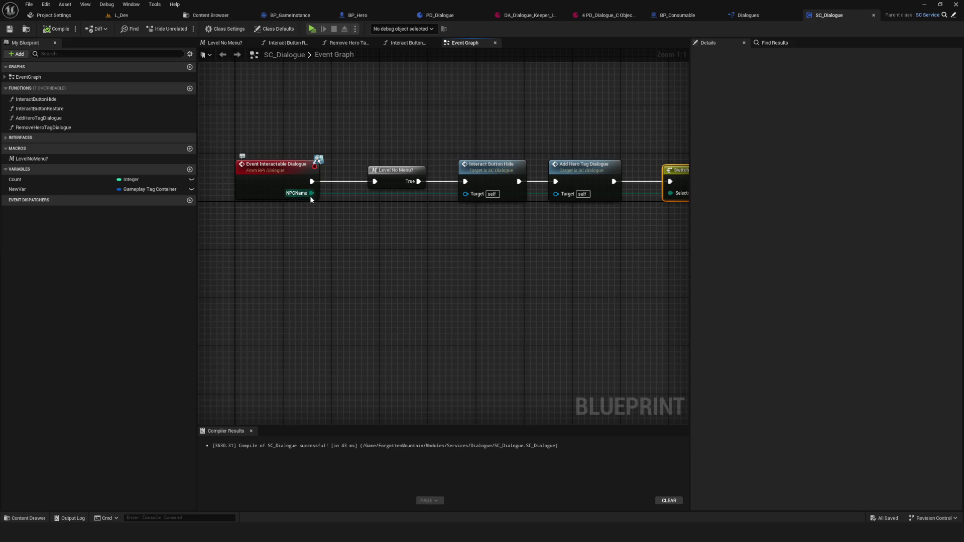
mouse_move(588, 223)
mouse_down()
mouse_move(490, 223)
mouse_move(469, 286)
mouse_up()
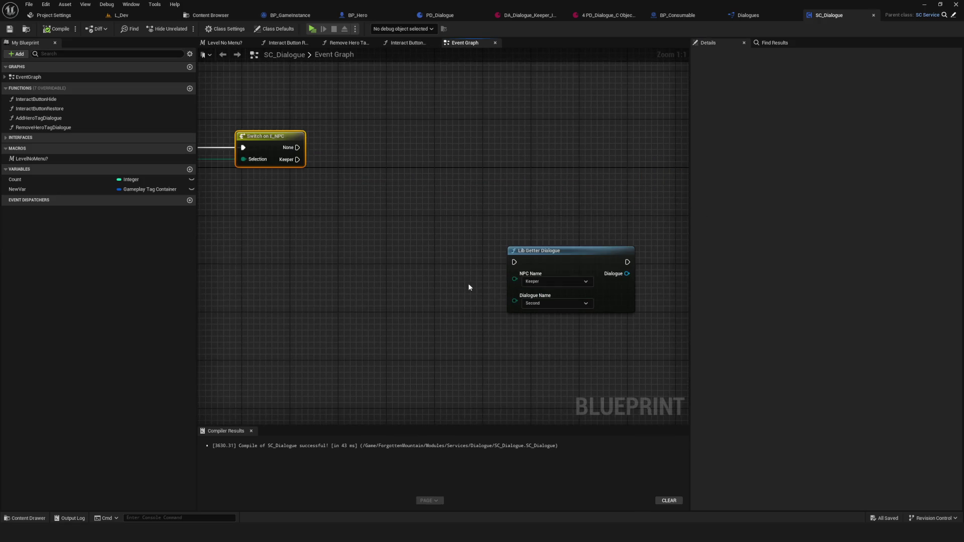
mouse_move(522, 302)
mouse_down()
mouse_move(529, 333)
mouse_move(437, 307)
mouse_move(385, 261)
mouse_up()
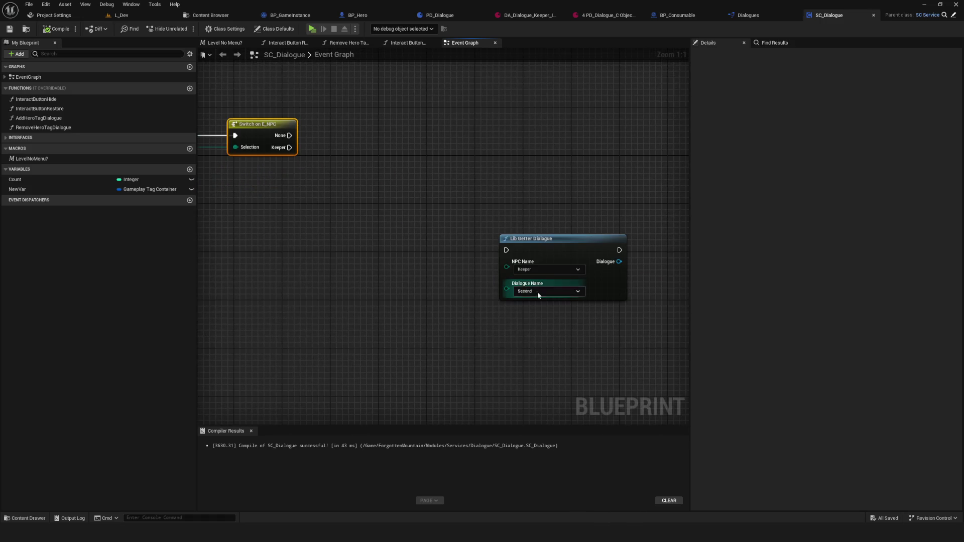
mouse_move(474, 288)
mouse_down()
mouse_move(613, 313)
mouse_move(695, 342)
mouse_move(605, 342)
mouse_move(375, 273)
mouse_move(345, 280)
mouse_move(700, 345)
mouse_move(545, 340)
mouse_move(240, 267)
mouse_move(421, 279)
mouse_move(402, 241)
mouse_move(443, 245)
mouse_move(557, 312)
mouse_up()
drag(503, 254, 579, 247)
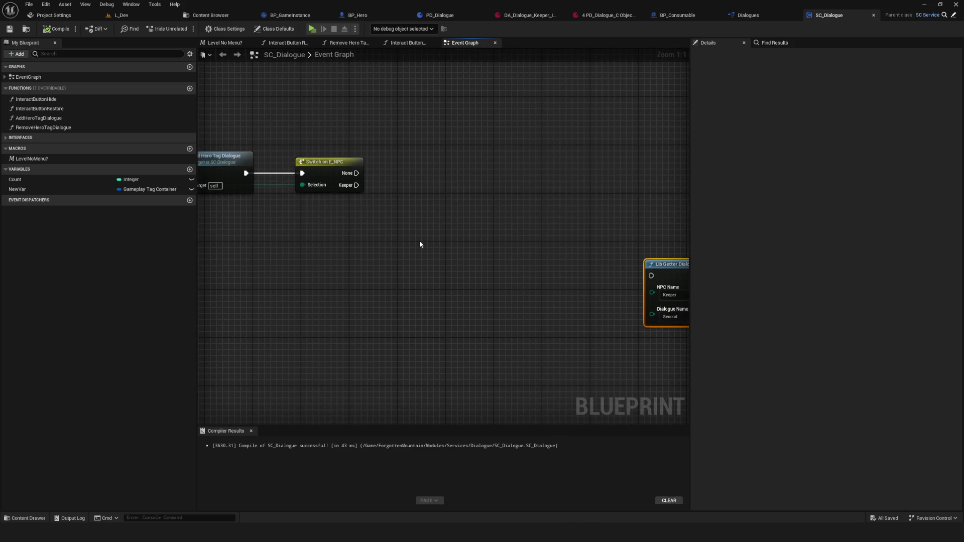
Put InteractButtonHide and InteractButtonRestore into a new Interact function category
click(75, 100)
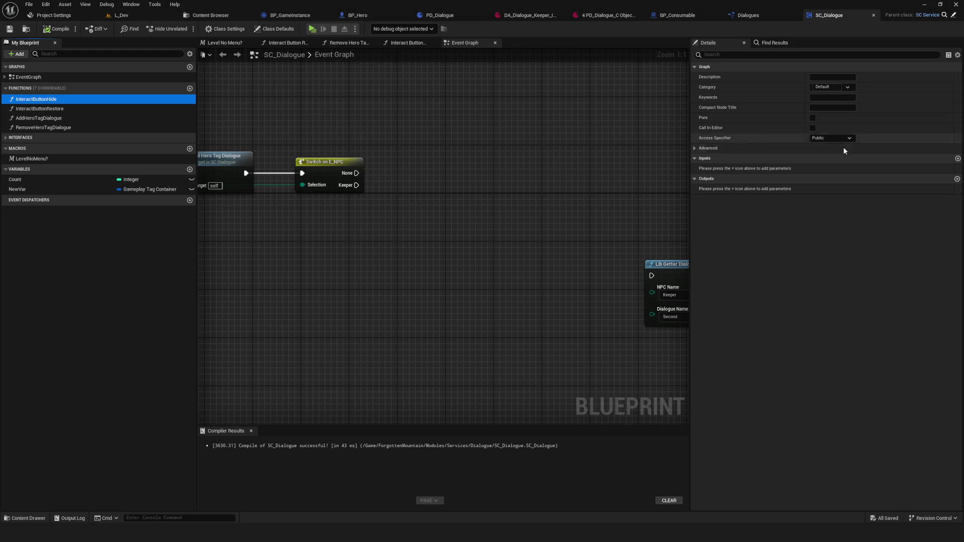
click(838, 88)
key(BackSpace)
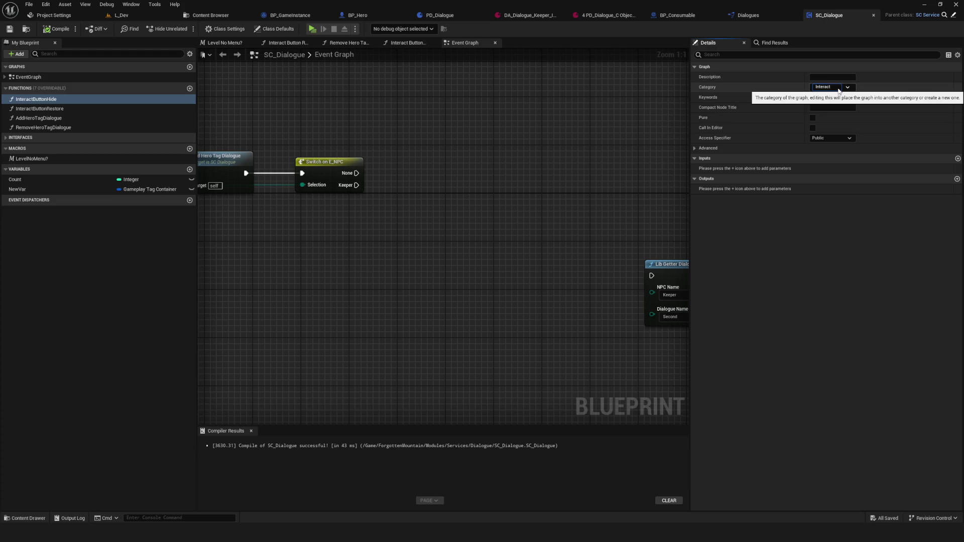
key(Return)
drag(32, 117, 23, 99)
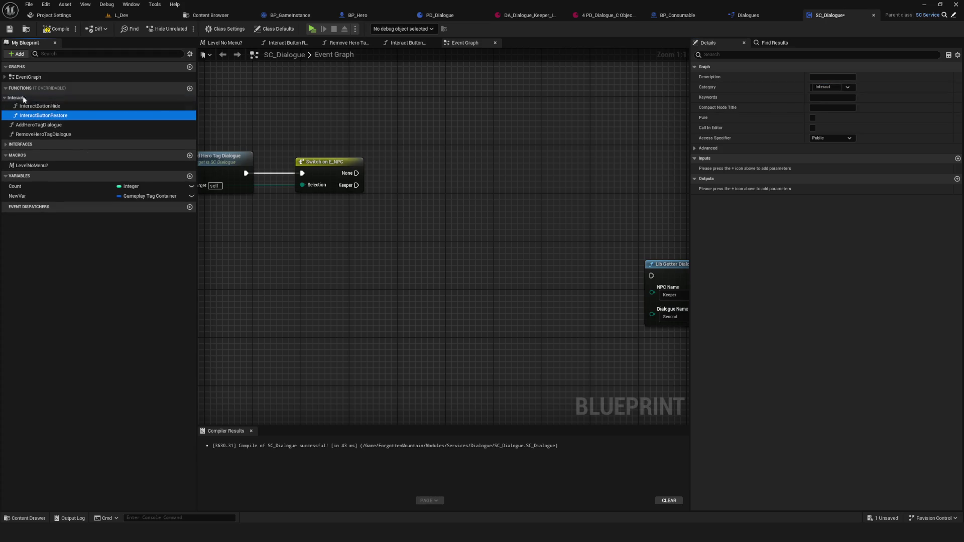
Put AddHeroTagDialogue and RemoveHeroTagDialogue into a Hero category, then save and compile
click(115, 125)
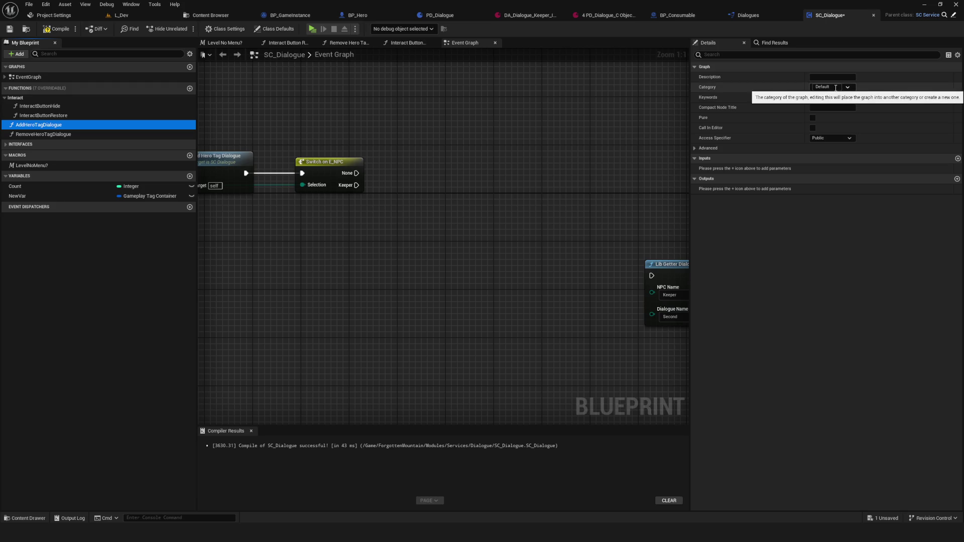
click(836, 88)
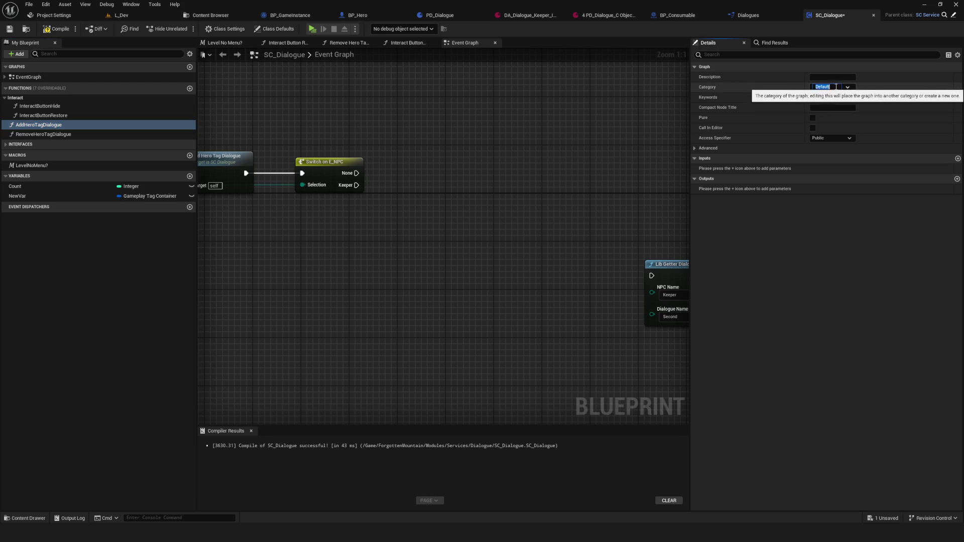
text(Hero)
key(Return)
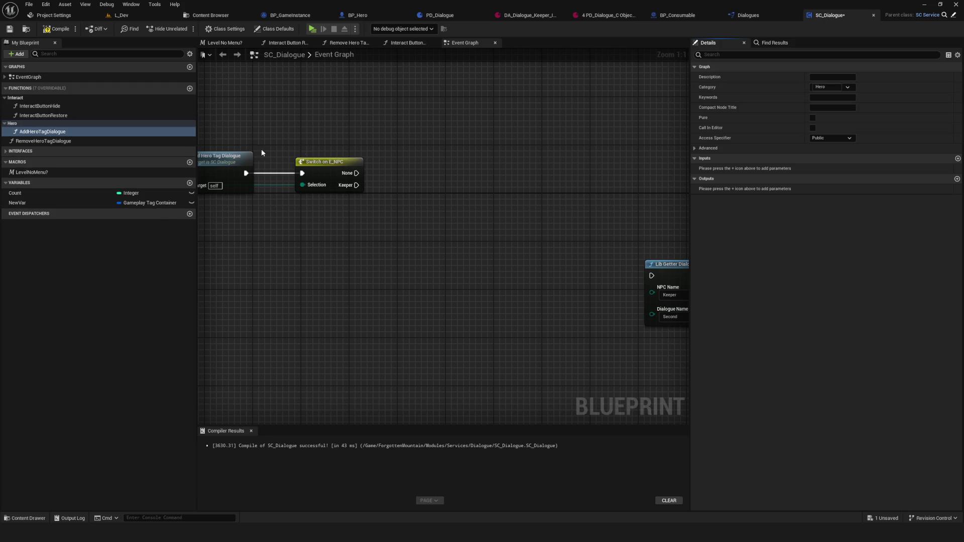
drag(34, 143, 15, 125)
click(10, 29)
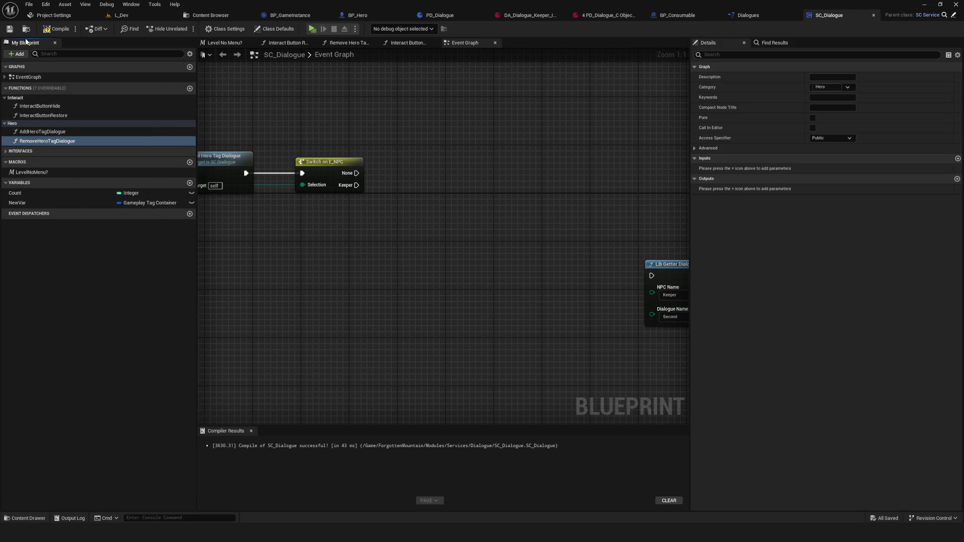
click(57, 29)
Check the Interact Button Hide and Lib Getter Dialogue nodes, undo a change, and add a function
mouse_move(366, 190)
mouse_down()
mouse_move(479, 249)
mouse_move(396, 245)
mouse_move(284, 272)
mouse_move(292, 262)
mouse_move(678, 243)
mouse_up()
click(284, 272)
key(ctrl+z)
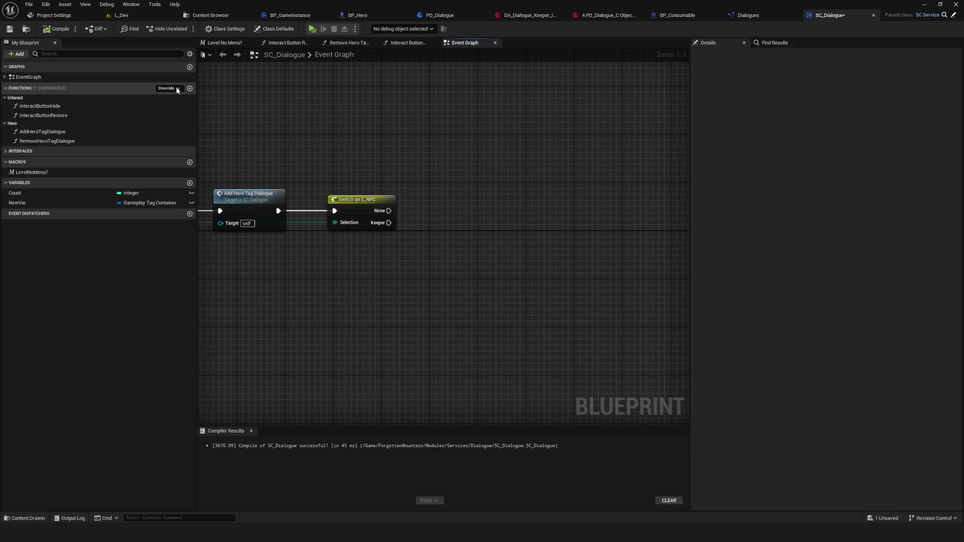
click(190, 89)
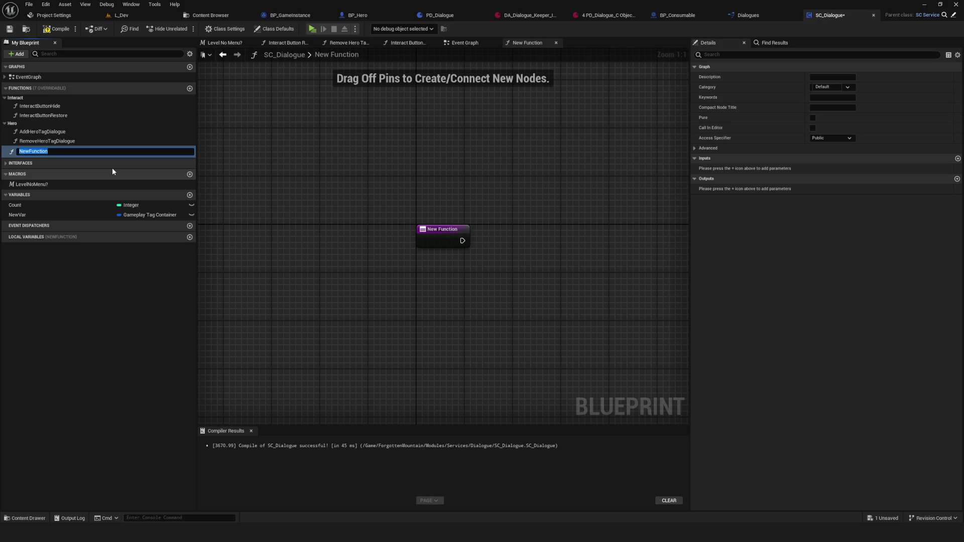
Name the new SC_Dialogue function IsValid and center its graph
text(IS)
key(BackSpace)
key(BackSpace)
text(Is)
key(BackSpace)
key(BackSpace)
key(BackSpace)
text(IsValid)
key(Return)
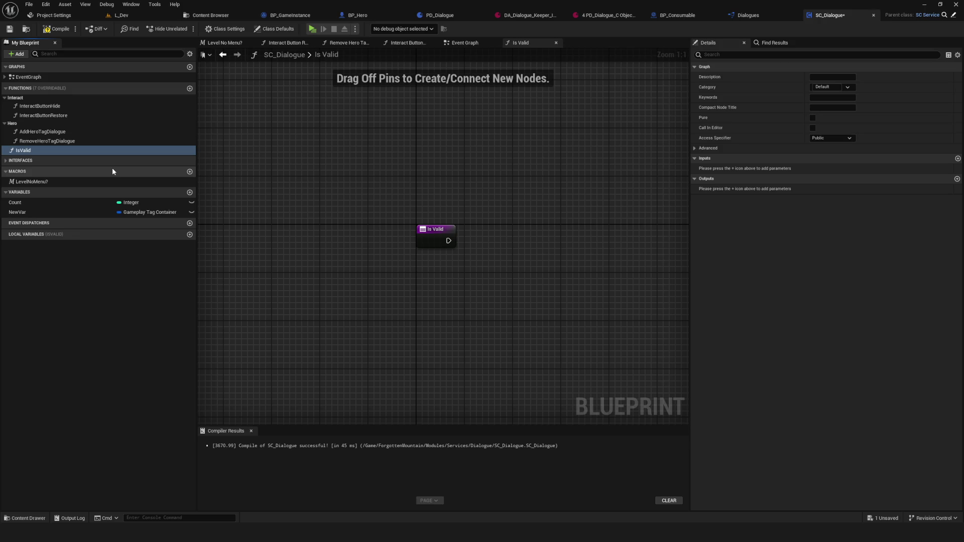
drag(557, 263, 415, 259)
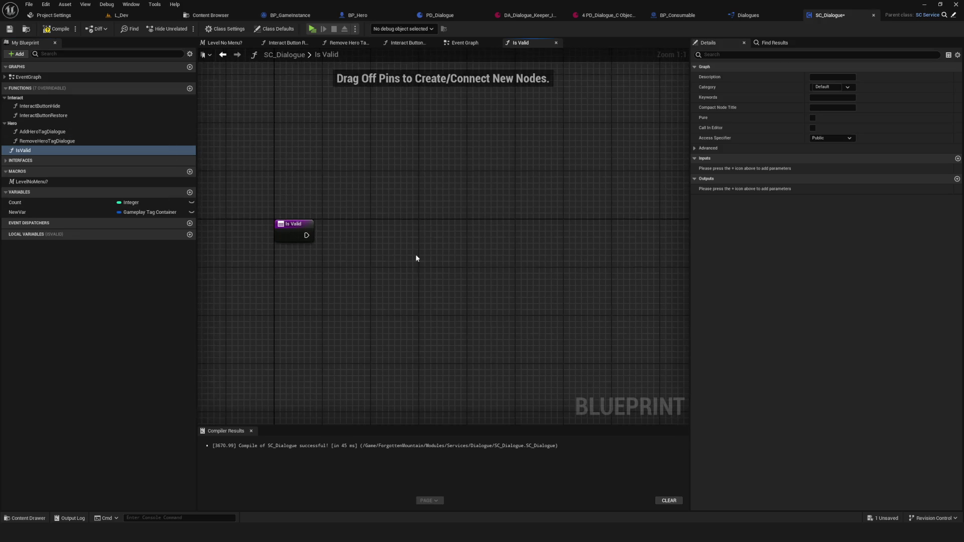
Inspect DA_Dialogue_Keeper_Second's phrase and condition in the PD_Dialogue object table
click(610, 16)
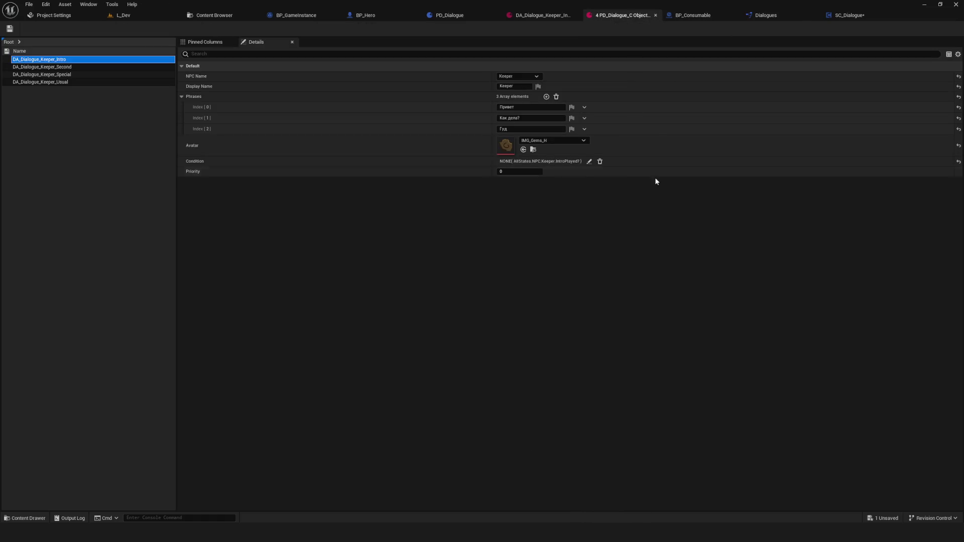
click(68, 67)
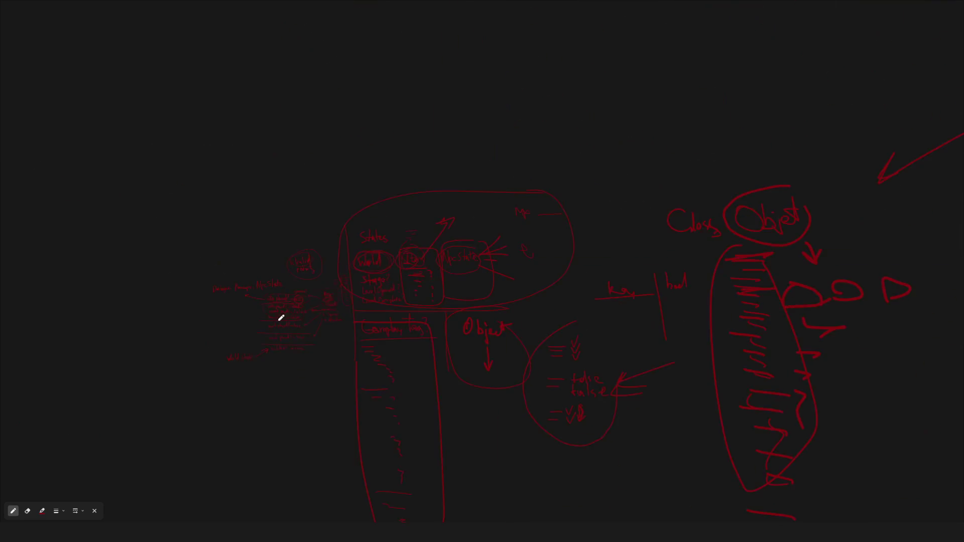
On a blank area of the whiteboard, draw an arrow, write NPC, and undo a stray stroke
scroll(543, 254, down, 3)
scroll(396, 351, up, 10)
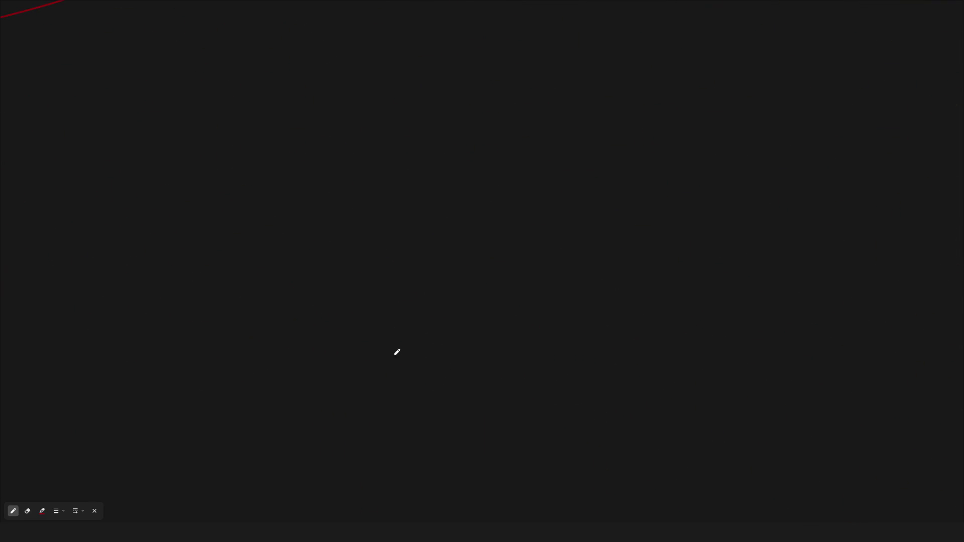
drag(394, 203, 389, 159)
mouse_move(172, 63)
mouse_down()
mouse_move(220, 63)
mouse_move(206, 68)
mouse_up()
mouse_move(253, 43)
mouse_down()
mouse_move(278, 67)
mouse_move(279, 50)
mouse_move(311, 66)
mouse_move(415, 47)
mouse_up()
key(ctrl+z)
Hand-write 'Dialog(Enum)' after NPC on the whiteboard
drag(381, 40, 389, 74)
mouse_move(408, 62)
mouse_down()
mouse_move(410, 75)
mouse_move(430, 62)
mouse_move(432, 76)
mouse_up()
mouse_move(432, 39)
mouse_down()
mouse_move(431, 79)
mouse_move(455, 63)
mouse_move(460, 93)
mouse_up()
mouse_move(472, 50)
mouse_down()
mouse_move(471, 81)
mouse_move(548, 79)
mouse_up()
drag(543, 45, 556, 90)
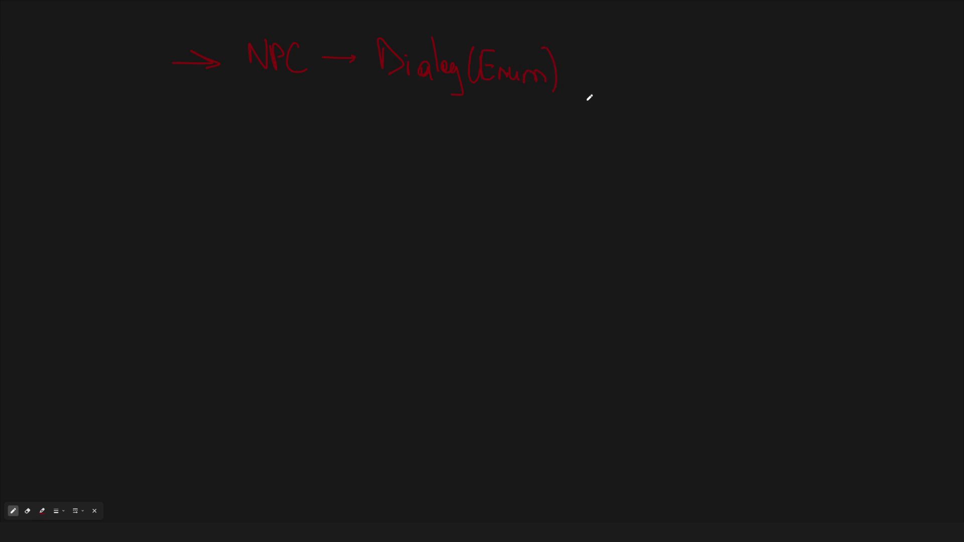
Draw three list lines beneath Dialog(Enum)
drag(386, 107, 462, 110)
mouse_move(382, 125)
mouse_down()
mouse_move(436, 134)
mouse_move(442, 159)
mouse_up()
mouse_move(398, 176)
mouse_down()
mouse_move(435, 184)
mouse_move(434, 209)
mouse_up()
Draw an arrow after Dialog(Enum) and write 'Condition' beside it
drag(532, 77, 570, 75)
drag(553, 69, 557, 83)
mouse_move(597, 51)
mouse_down()
mouse_move(613, 85)
mouse_move(632, 76)
mouse_move(650, 88)
mouse_move(655, 49)
mouse_up()
click(674, 86)
click(671, 62)
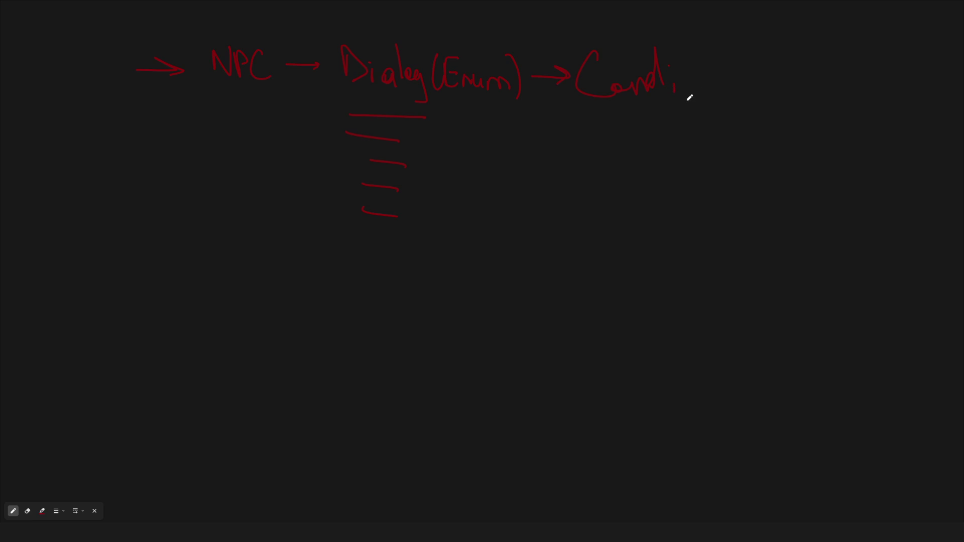
drag(676, 76, 675, 90)
mouse_move(677, 41)
mouse_down()
mouse_move(692, 95)
mouse_move(715, 72)
mouse_move(755, 88)
mouse_up()
click(701, 58)
Retrace and extend the list lines, underline the last one, and touch up the D of Dialog
scroll(508, 140, down, 2)
scroll(526, 135, up, 2)
drag(525, 136, 508, 161)
drag(350, 210, 409, 216)
drag(336, 237, 415, 245)
scroll(503, 206, right, 3)
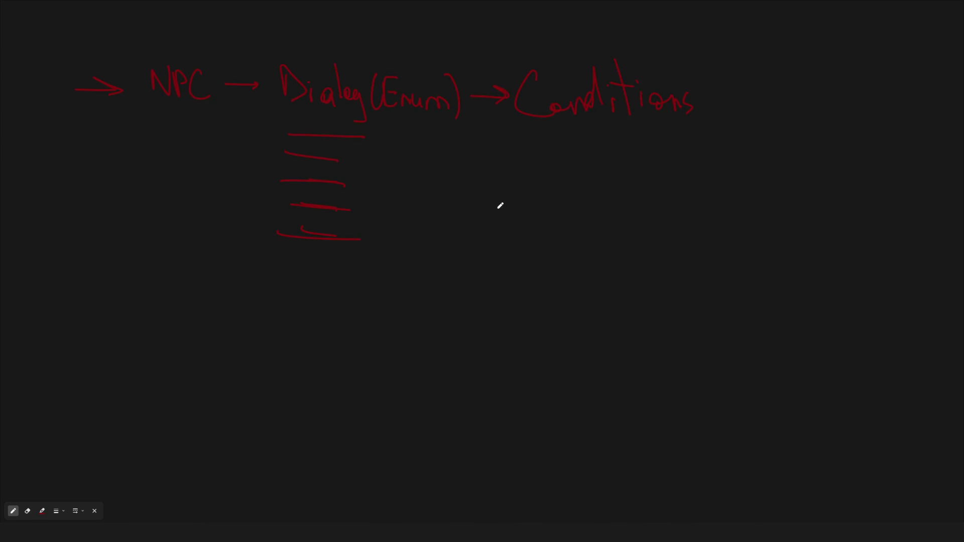
drag(500, 206, 508, 208)
mouse_move(293, 69)
mouse_down()
mouse_move(334, 282)
mouse_move(555, 284)
mouse_move(549, 92)
mouse_move(320, 86)
mouse_up()
Draw an arrow leading right from the box and write 'Dialog' after it
scroll(403, 149, down, 5)
scroll(321, 110, up, 1)
mouse_move(568, 255)
mouse_down()
mouse_move(608, 254)
mouse_move(588, 268)
mouse_up()
scroll(525, 270, up, 1)
scroll(524, 270, up, 3)
drag(554, 196, 557, 260)
mouse_move(553, 258)
mouse_down()
mouse_move(592, 214)
mouse_move(555, 257)
mouse_up()
mouse_move(595, 230)
mouse_down()
mouse_move(599, 253)
mouse_move(676, 236)
mouse_move(687, 271)
mouse_up()
scroll(592, 252, down, 5)
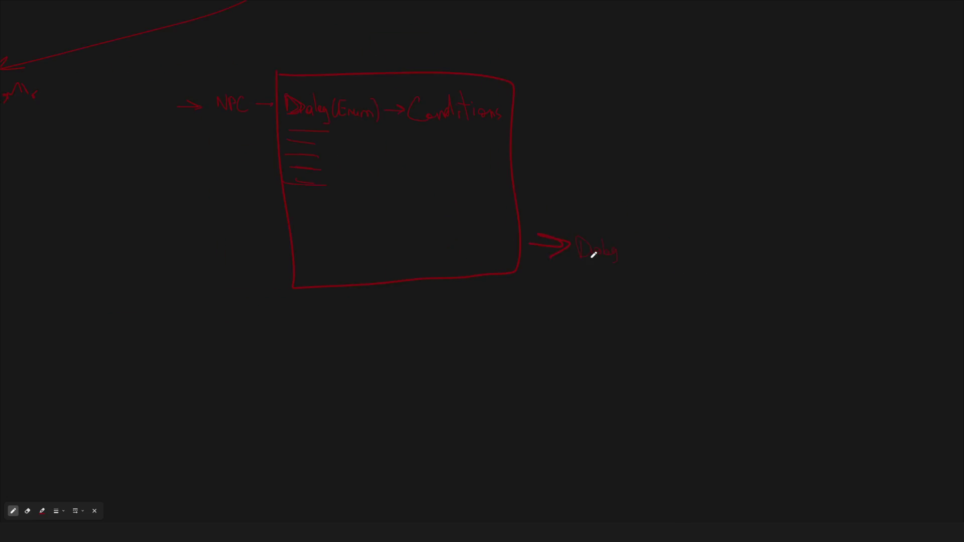
Draw an arrow from the Dialog label and start a second box
scroll(637, 261, up, 2)
mouse_move(491, 289)
mouse_down()
mouse_move(461, 288)
mouse_move(501, 271)
mouse_move(553, 271)
mouse_move(537, 279)
mouse_up()
mouse_move(625, 479)
mouse_down()
mouse_move(612, 280)
mouse_move(703, 250)
mouse_move(834, 454)
mouse_move(628, 475)
mouse_up()
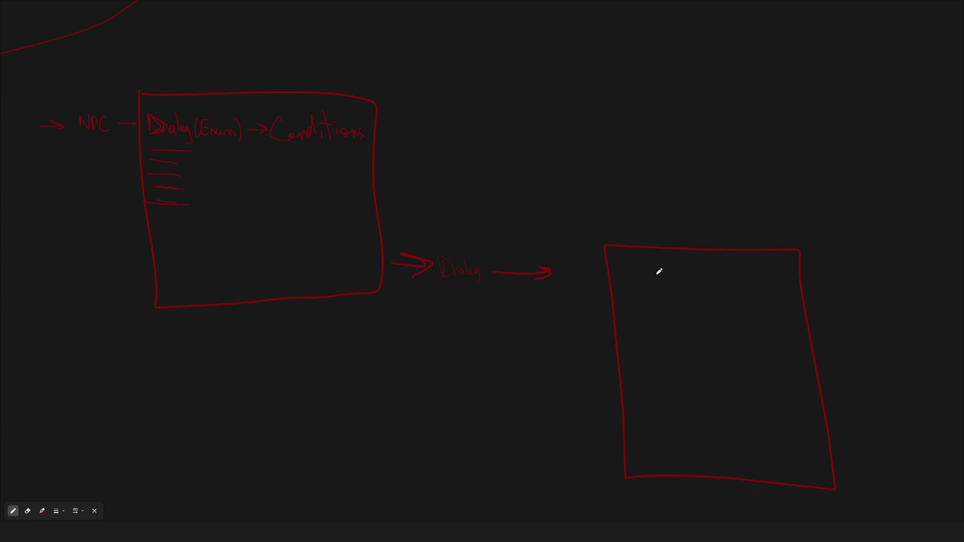
Sketch a D heading above the right box with text lines beneath it
mouse_move(615, 125)
mouse_down()
mouse_move(643, 127)
mouse_move(621, 149)
mouse_move(652, 165)
mouse_move(721, 174)
mouse_up()
drag(619, 182, 757, 184)
mouse_move(656, 195)
mouse_down()
mouse_move(695, 194)
mouse_move(676, 204)
mouse_up()
mouse_move(643, 219)
mouse_down()
mouse_move(654, 220)
mouse_move(638, 233)
mouse_up()
Thicken the arrow and draw a small rounded rectangle inside the box
scroll(668, 254, right, 2)
scroll(667, 254, down, 1)
drag(439, 243, 502, 243)
mouse_move(579, 227)
mouse_down()
mouse_move(637, 248)
mouse_move(571, 241)
mouse_up()
scroll(478, 231, left, 3)
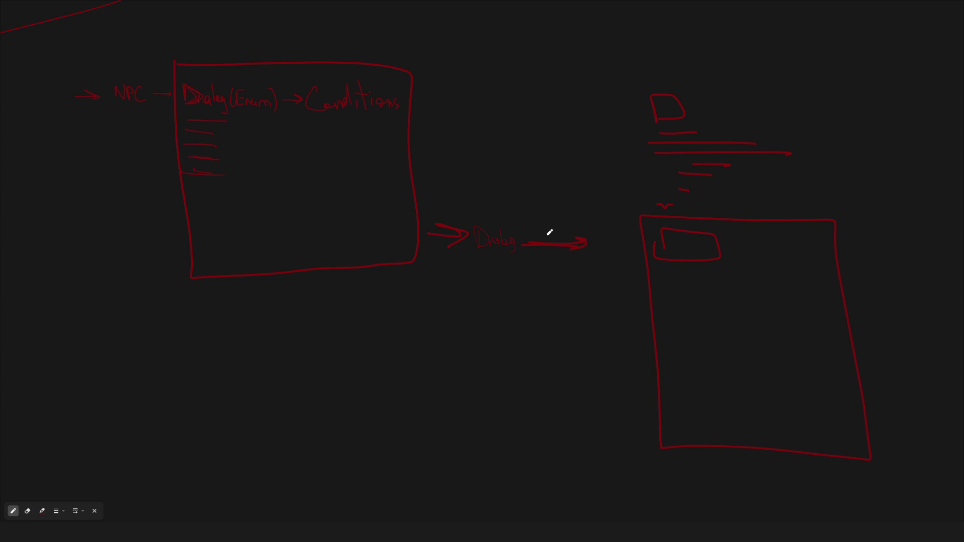
mouse_move(663, 255)
mouse_down()
mouse_move(695, 224)
mouse_move(674, 258)
mouse_move(657, 236)
mouse_up()
Redraw the N of NPC on the left side of the sketch
scroll(458, 259, left, 2)
scroll(249, 166, up, 3)
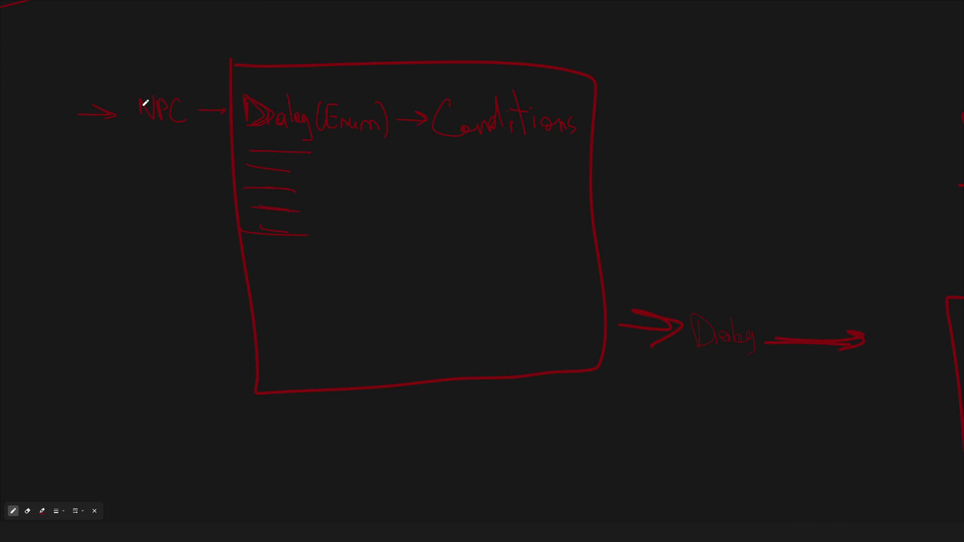
mouse_move(135, 101)
mouse_down()
mouse_move(154, 116)
mouse_move(155, 86)
mouse_move(155, 115)
mouse_up()
scroll(390, 163, down, 5)
scroll(458, 215, up, 1)
scroll(463, 195, down, 1)
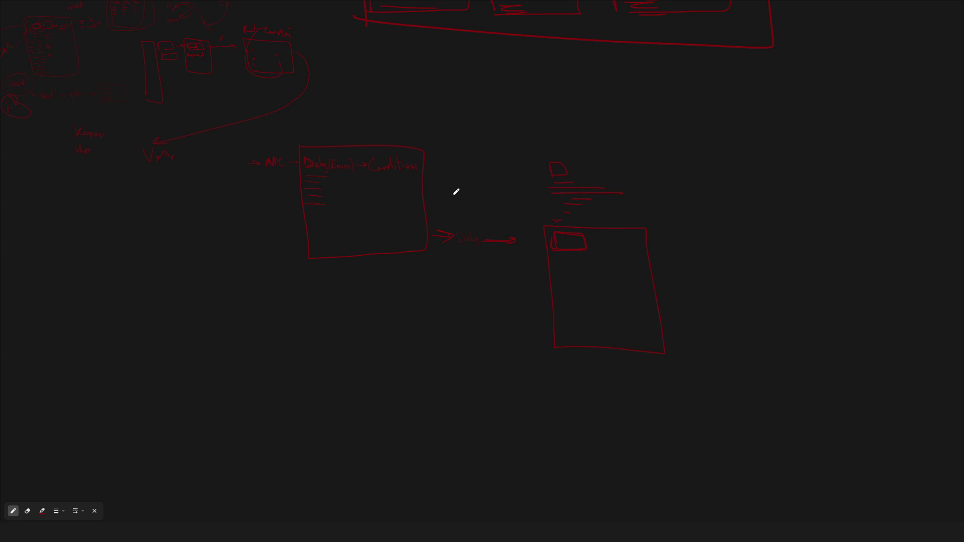
Pan around the diagram to bring the Dialog(Enum) box and NPC arrow into view
drag(456, 193, 487, 245)
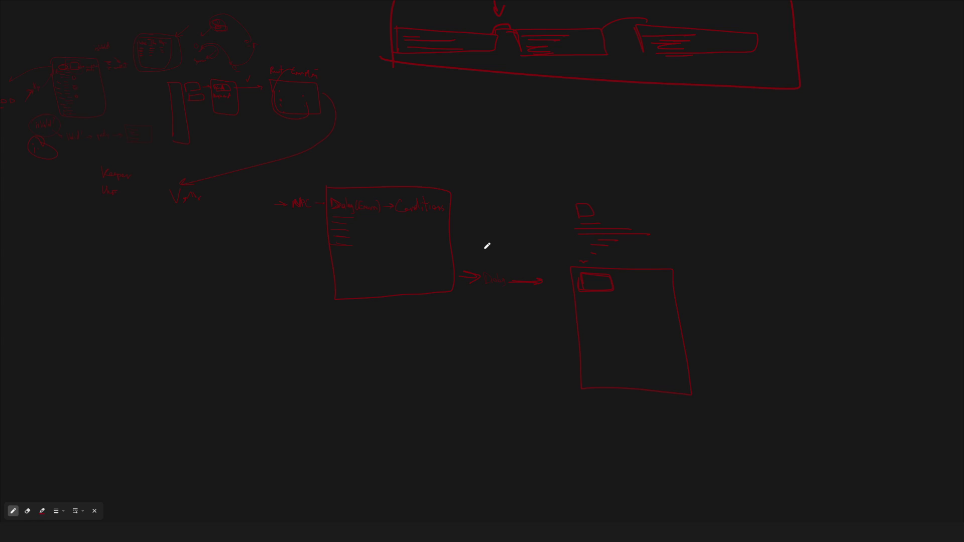
scroll(487, 245, down, 1)
mouse_move(939, 7)
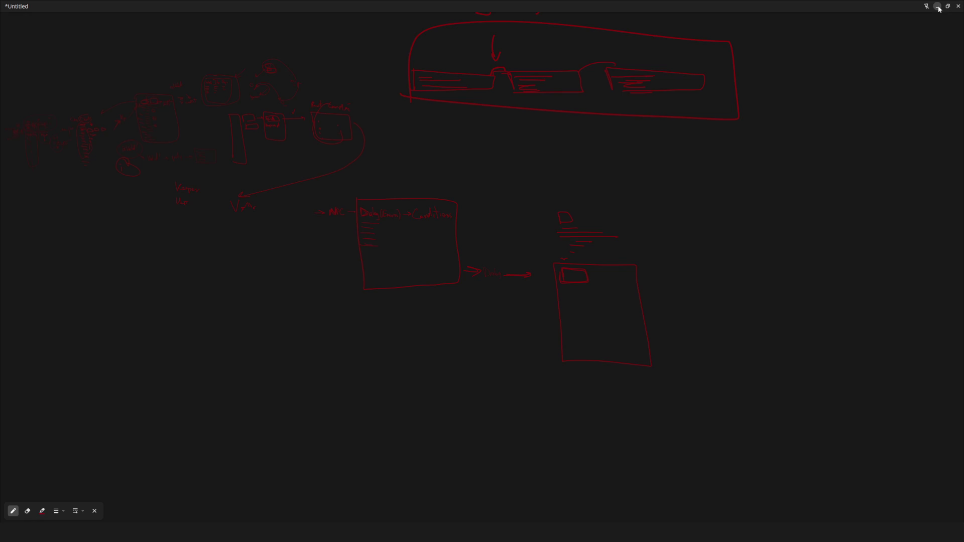
scroll(456, 155, up, 1)
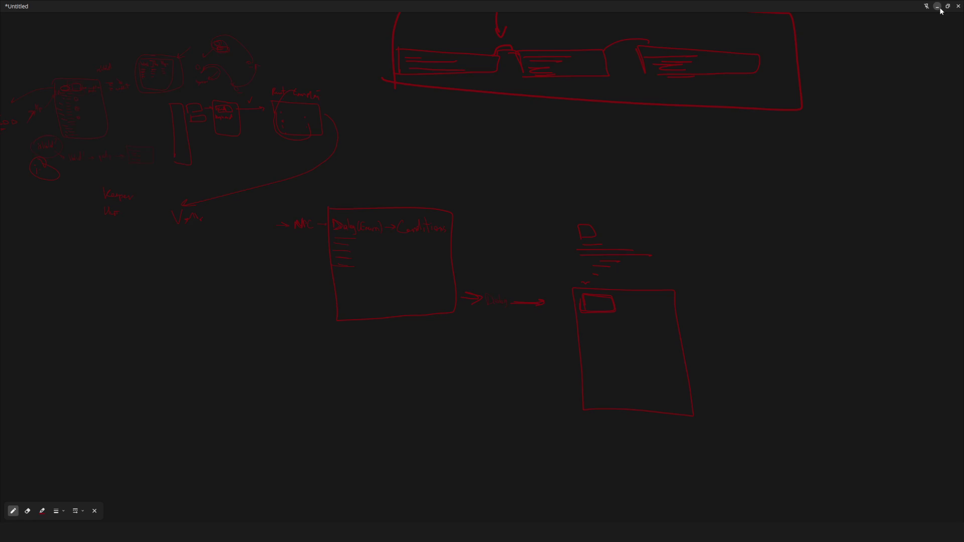
scroll(331, 228, up, 5)
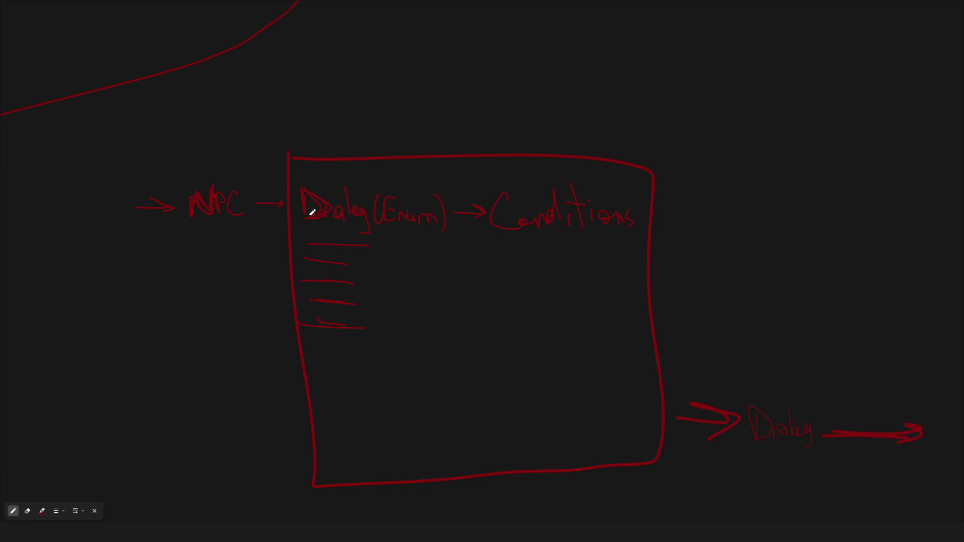
drag(313, 212, 366, 186)
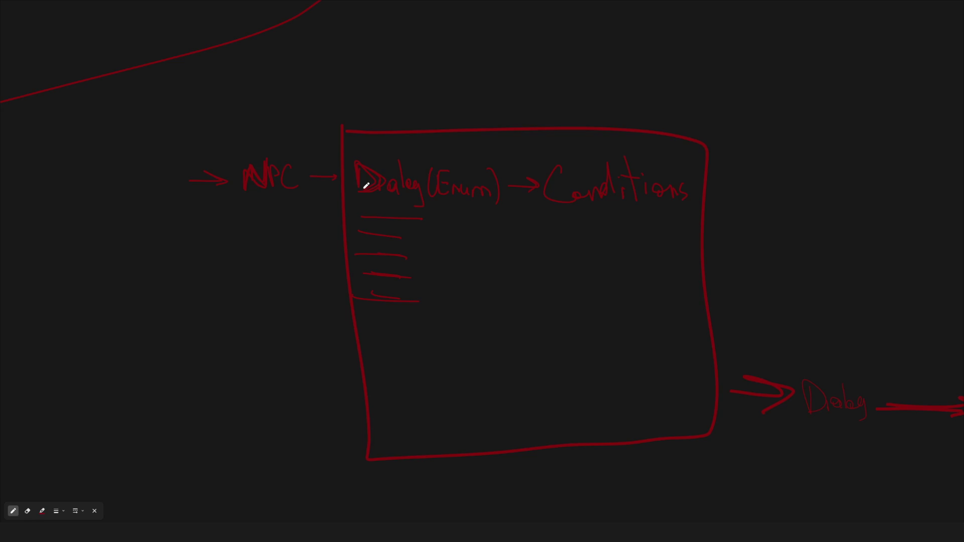
drag(366, 186, 365, 187)
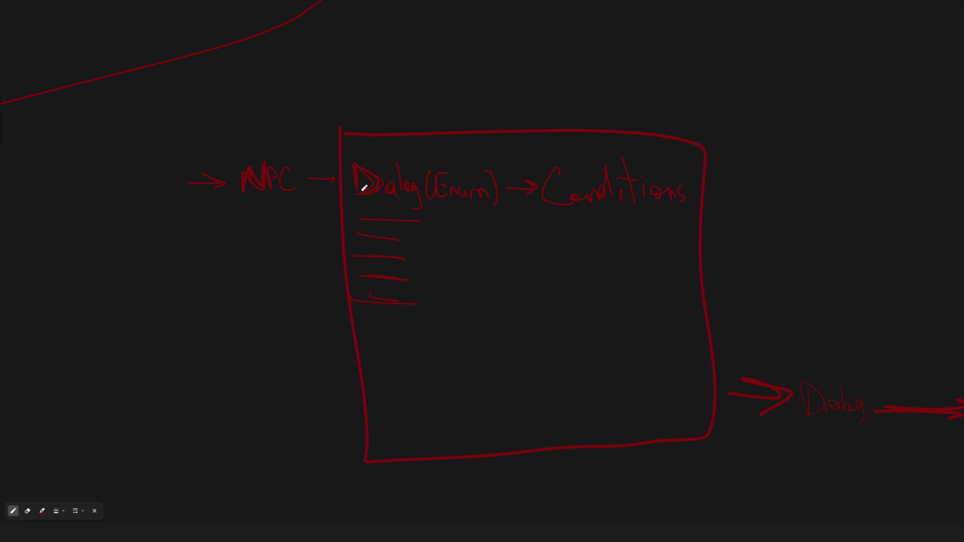
scroll(364, 188, down, 5)
scroll(396, 209, up, 4)
drag(402, 246, 568, 272)
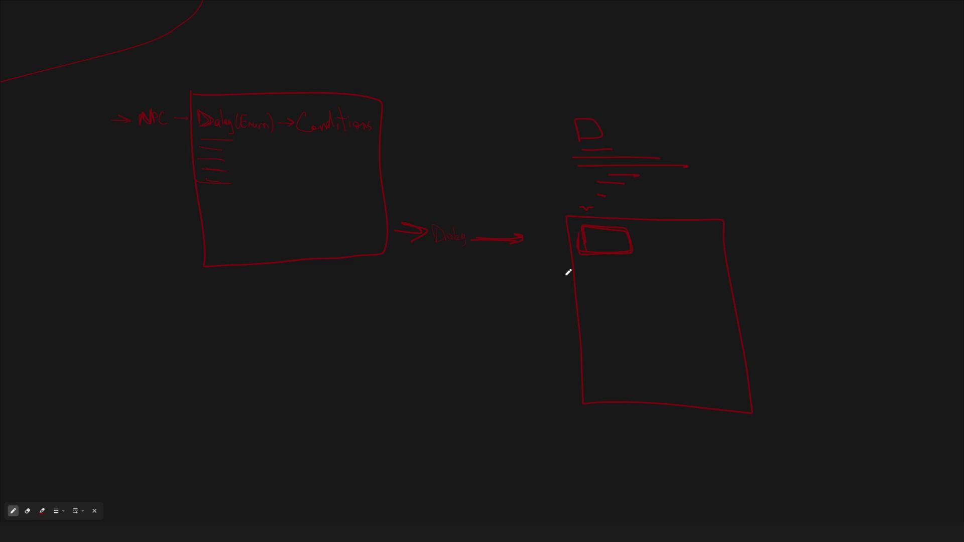
mouse_move(569, 272)
mouse_down()
mouse_move(570, 284)
mouse_move(582, 282)
mouse_up()
scroll(231, 145, up, 3)
scroll(244, 166, left, 2)
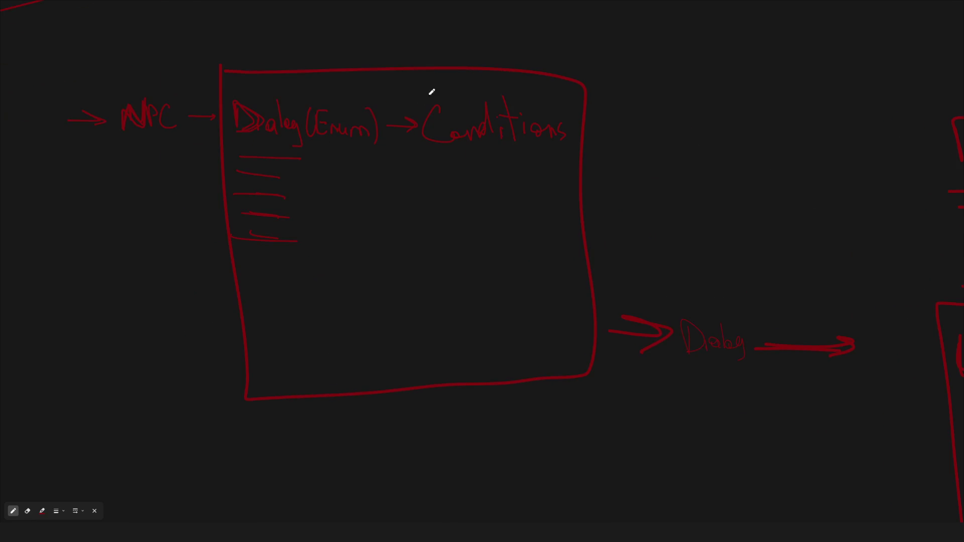
Draw an arrow pointing down at the left box
drag(495, 29, 444, 57)
scroll(696, 274, down, 1)
scroll(695, 274, right, 3)
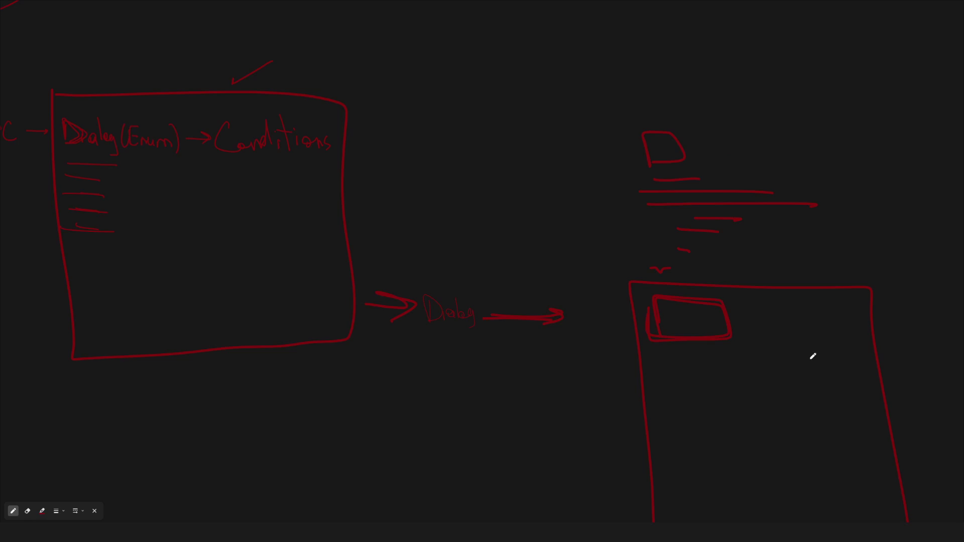
Circle the sketch above the right box and add diagonal strokes rising from it
drag(772, 131, 758, 130)
scroll(755, 131, right, 4)
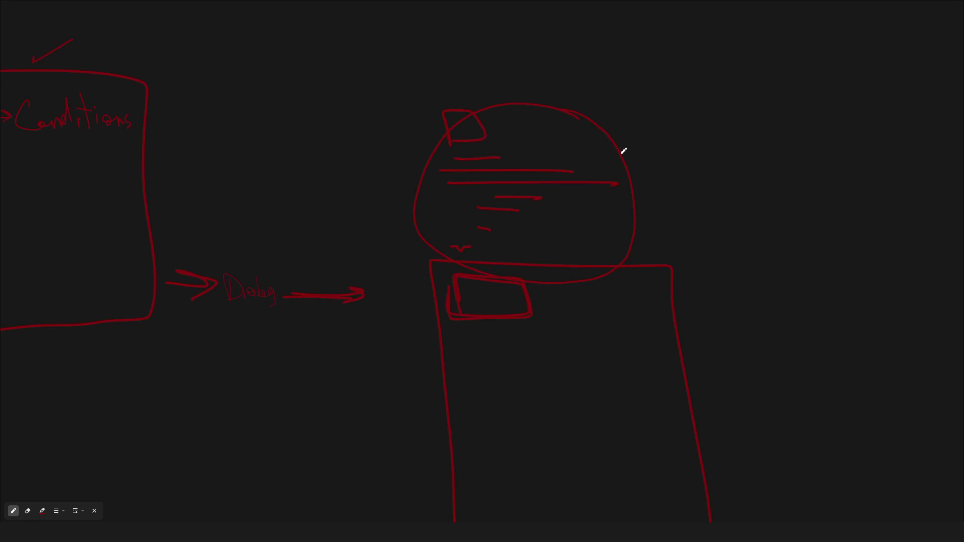
scroll(247, 123, up, 1)
scroll(248, 123, left, 5)
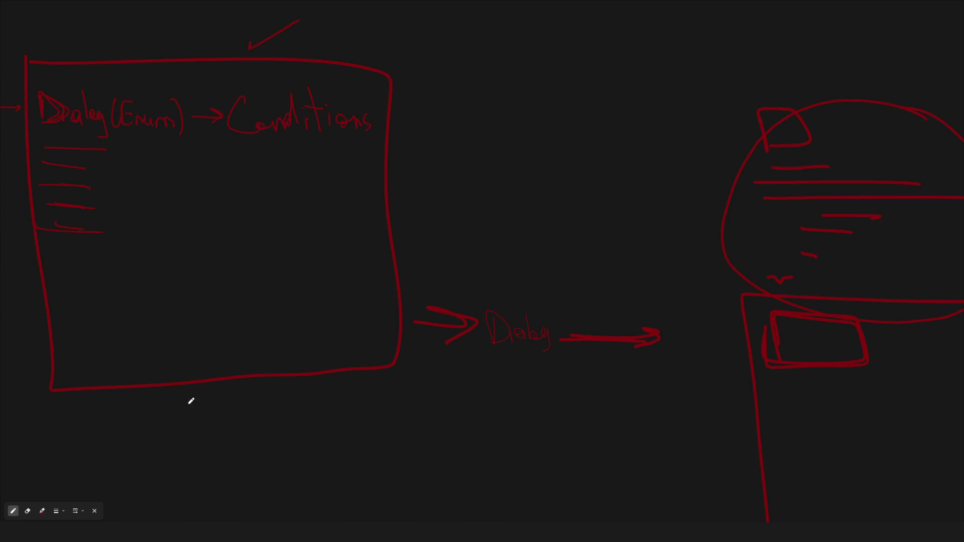
scroll(637, 163, right, 3)
mouse_move(622, 112)
mouse_down()
mouse_move(678, 38)
mouse_move(653, 60)
mouse_up()
mouse_move(643, 128)
mouse_down()
mouse_move(723, 28)
mouse_move(727, 40)
mouse_up()
mouse_move(656, 142)
mouse_down()
mouse_move(724, 69)
mouse_move(733, 79)
mouse_up()
Look over the finished sketch, then put the whiteboard away
scroll(556, 177, down, 5)
scroll(693, 196, up, 4)
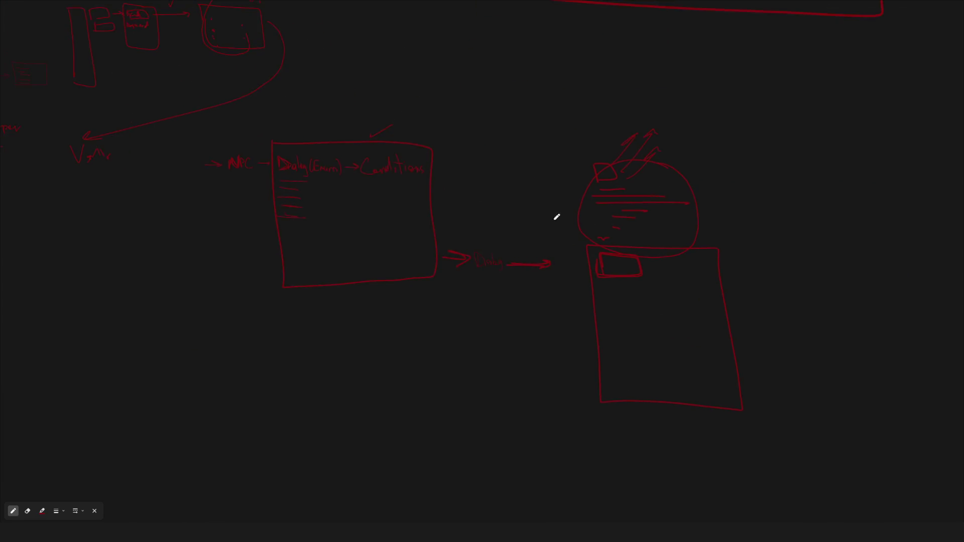
scroll(597, 216, down, 5)
scroll(504, 183, up, 3)
scroll(448, 181, down, 2)
scroll(502, 196, up, 4)
scroll(628, 201, left, 5)
scroll(263, 204, up, 4)
scroll(318, 206, down, 5)
scroll(357, 213, up, 3)
scroll(445, 262, right, 3)
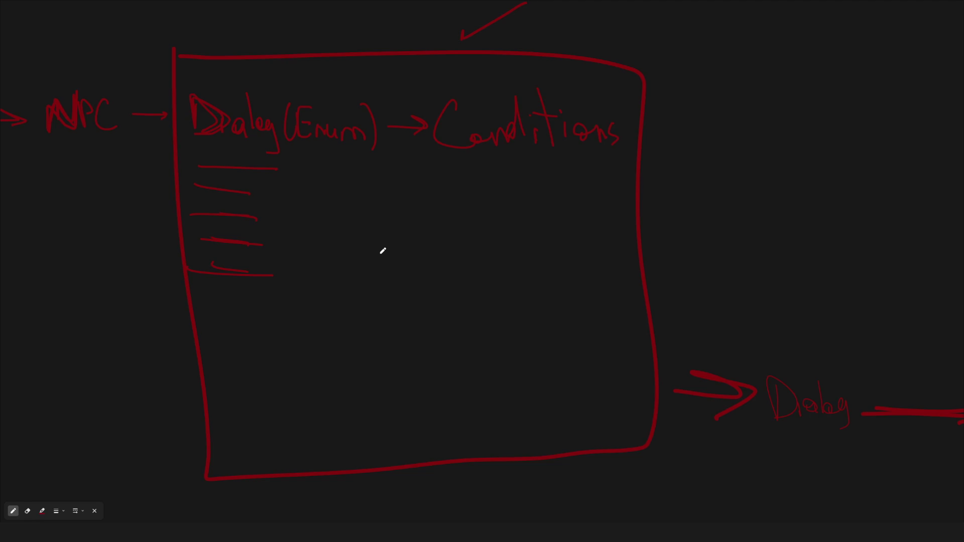
scroll(382, 251, down, 1)
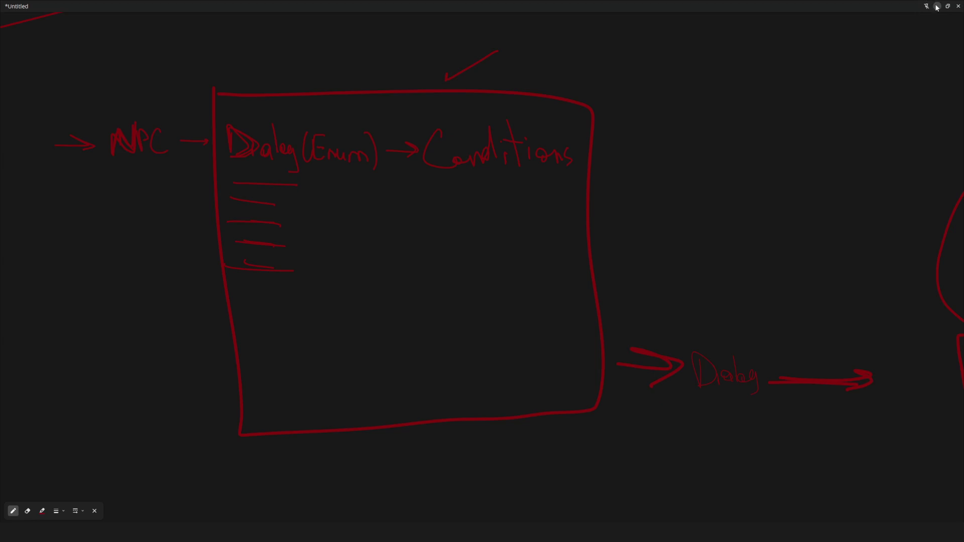
click(948, 8)
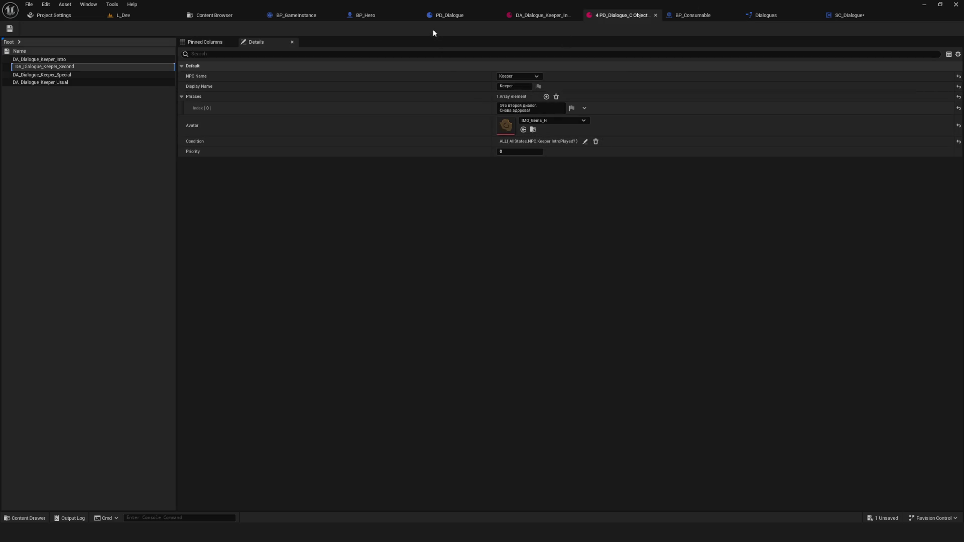
Bring the PD_Dialogue Blueprint tab to the front in the Unreal Editor
click(450, 15)
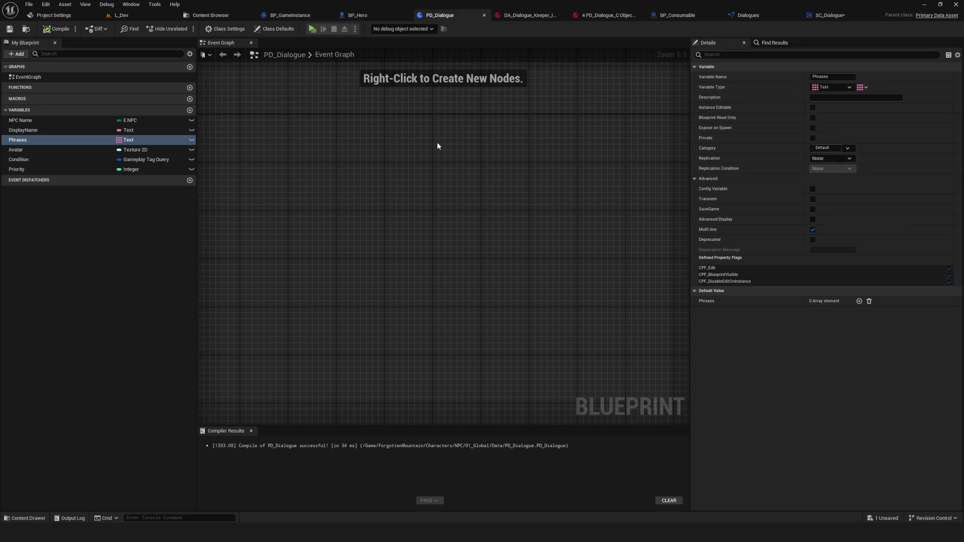
Recompile PD_Dialogue, then save the SC_Dialogue Blueprint
mouse_move(437, 146)
mouse_down()
mouse_move(471, 163)
mouse_move(471, 146)
mouse_move(447, 127)
mouse_up()
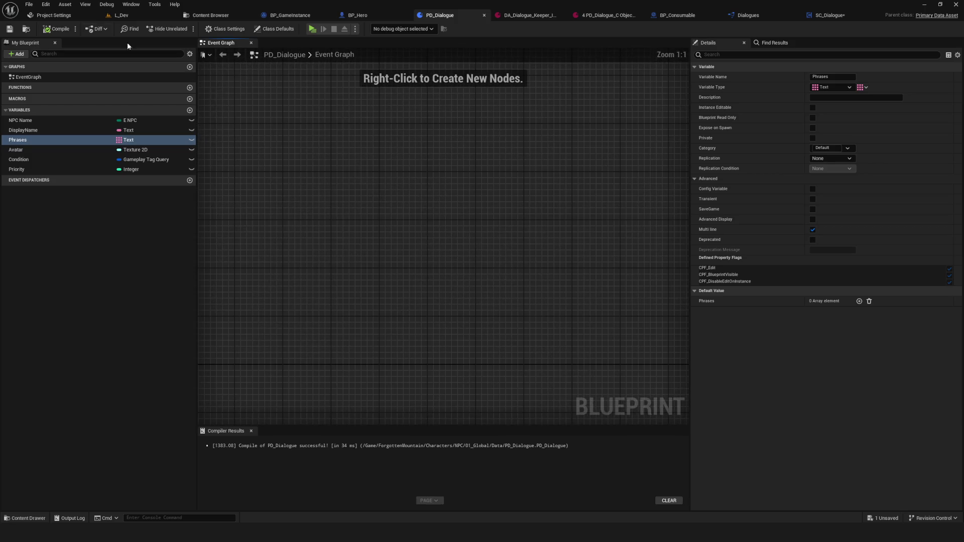
click(53, 29)
click(829, 15)
click(57, 29)
click(10, 29)
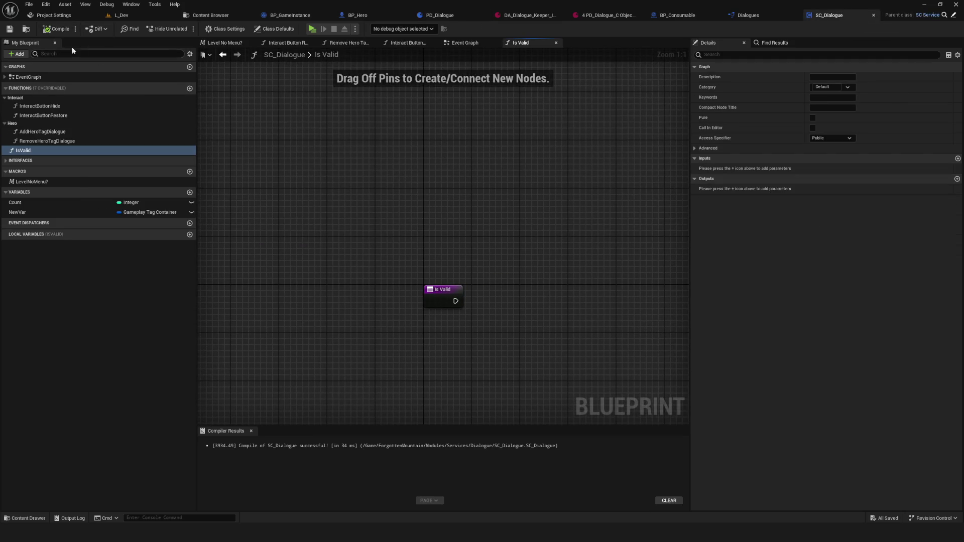
Show the Modules/Services/Dialogue folder in the Content Browser
scroll(437, 232, down, 1)
scroll(417, 246, up, 1)
scroll(416, 249, down, 1)
scroll(420, 236, up, 1)
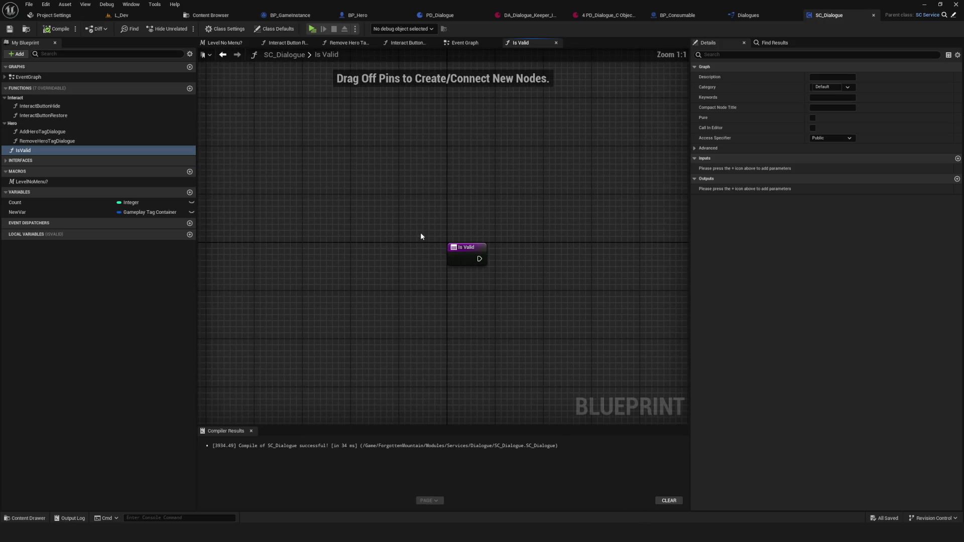
scroll(421, 236, down, 1)
scroll(419, 221, up, 1)
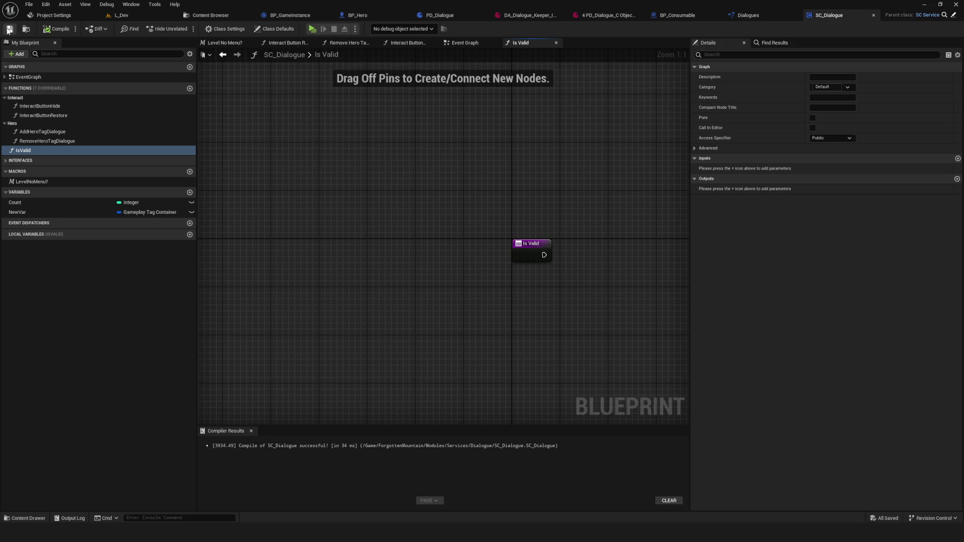
scroll(453, 188, down, 1)
scroll(454, 188, up, 1)
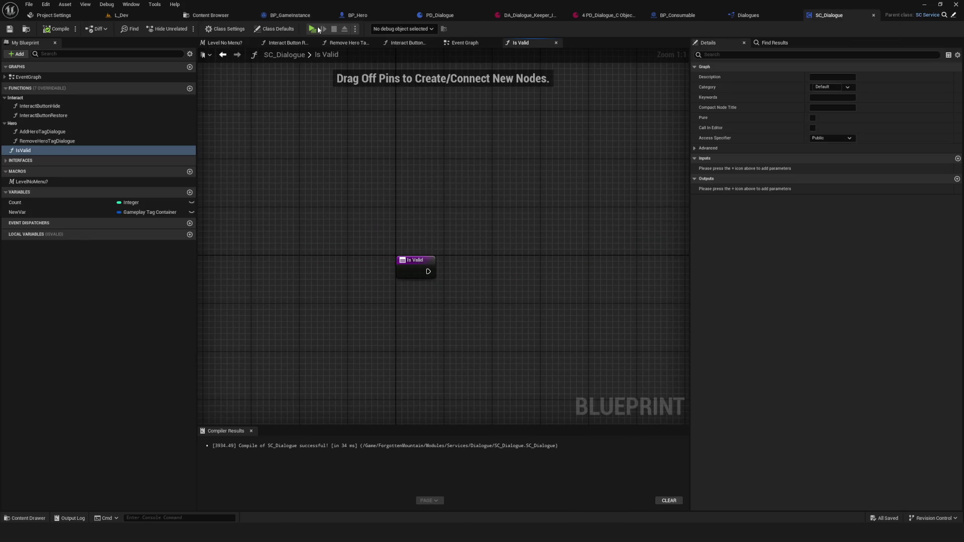
click(227, 16)
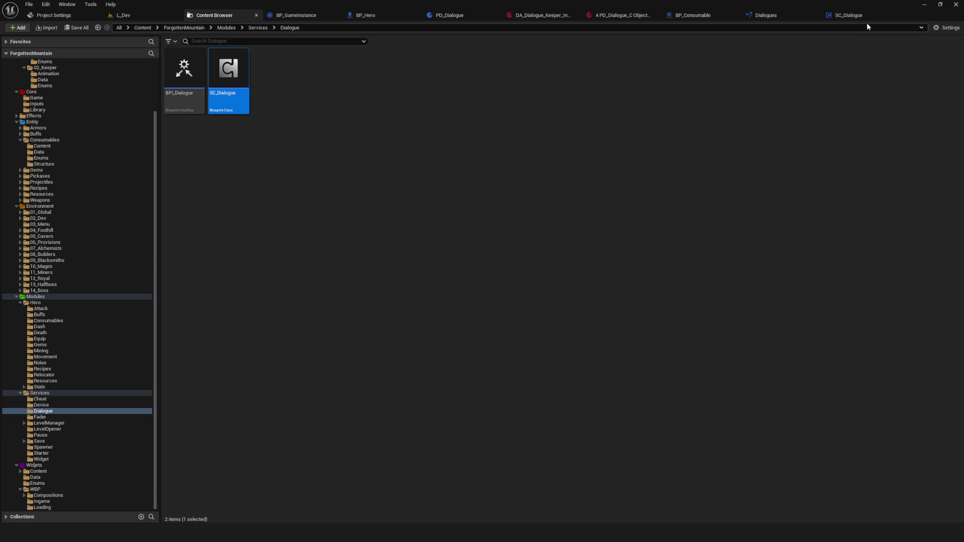
click(611, 15)
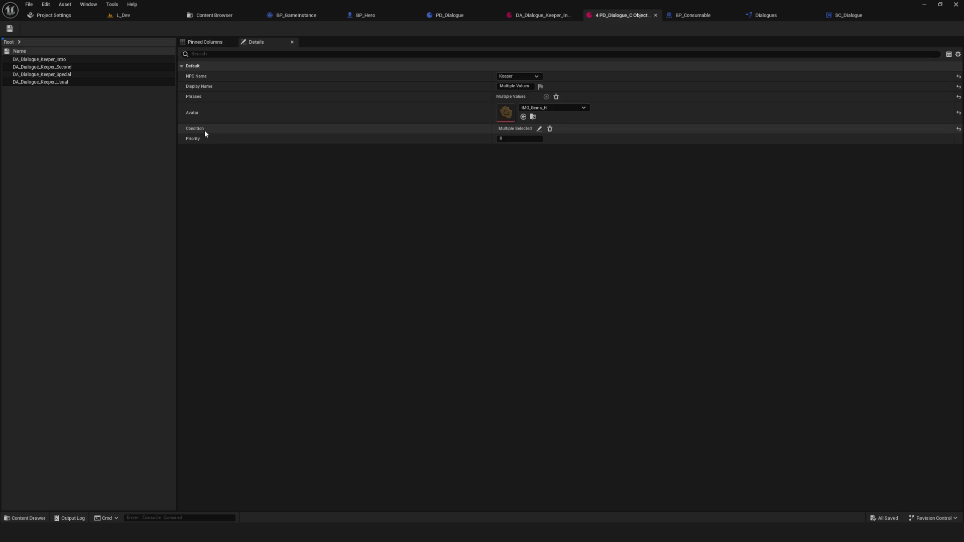
click(9, 29)
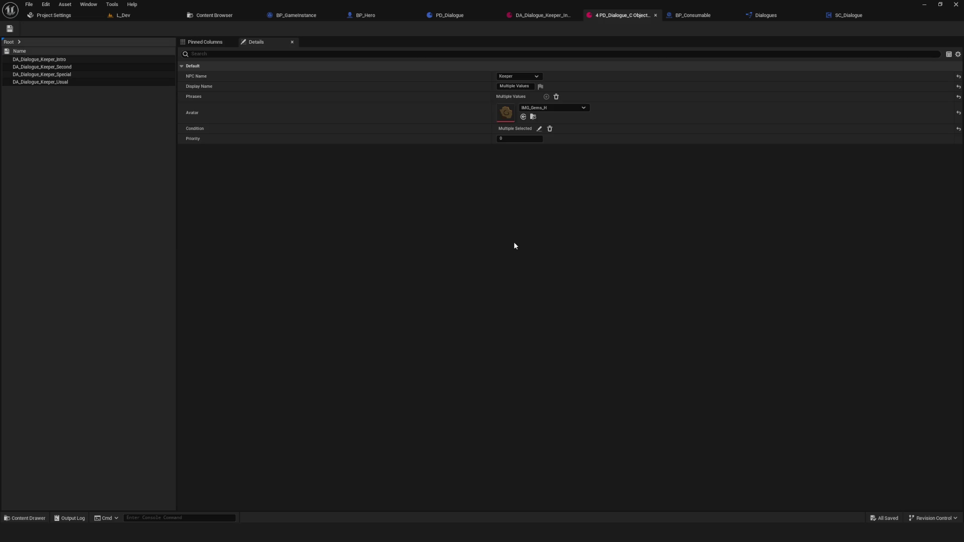
click(221, 15)
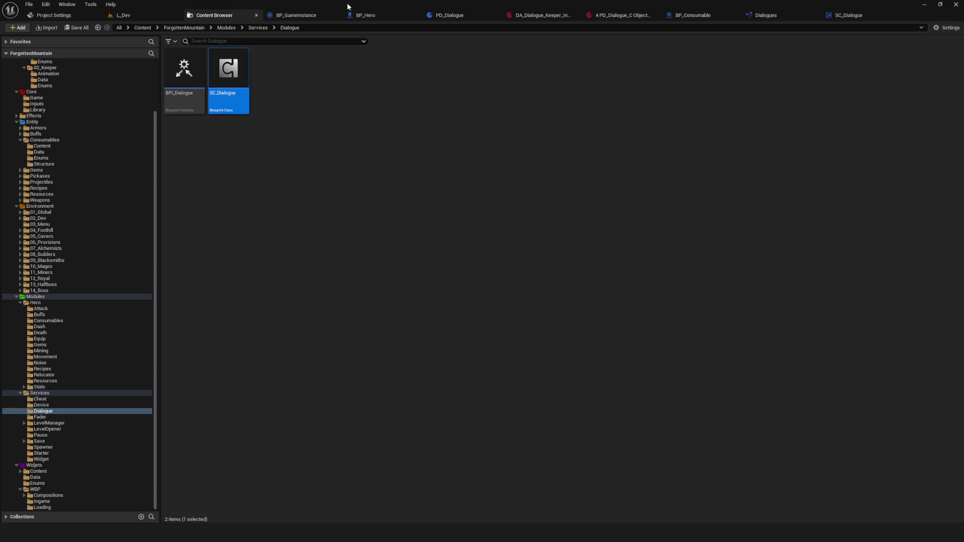
Browse the Content Browser to NPC/02_Keeper and show the DA_Dialogue_Keeper asset's properties
scroll(117, 318, up, 3)
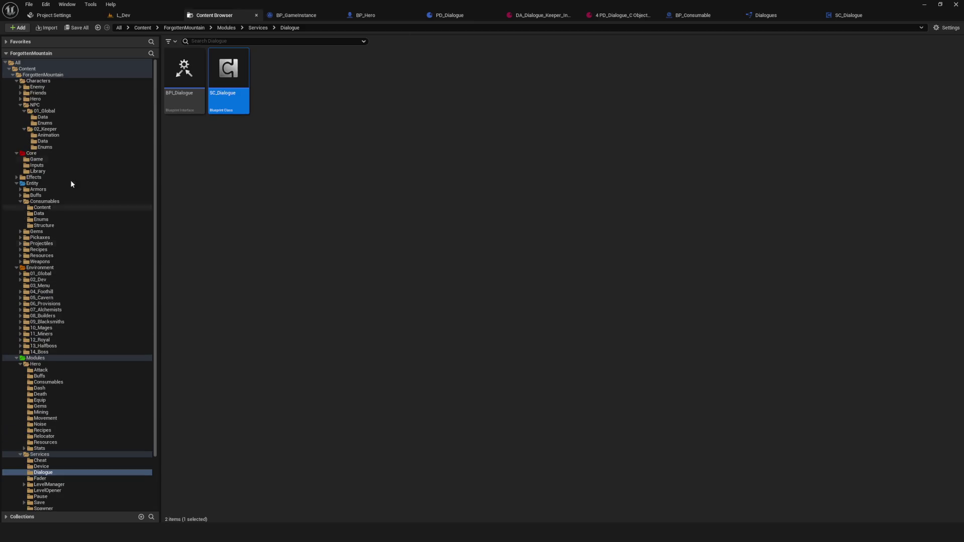
click(50, 117)
click(46, 111)
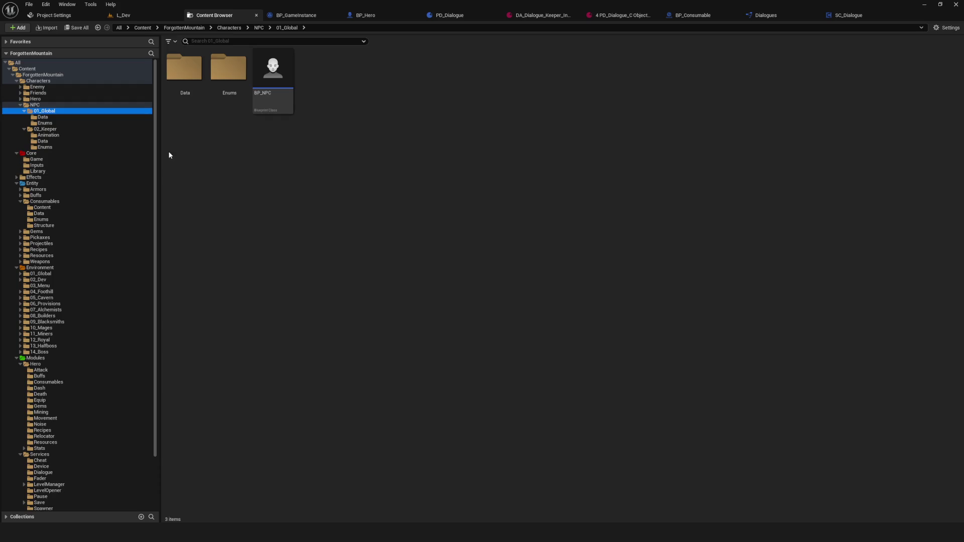
key(Down)
key(Down)
key(Down)
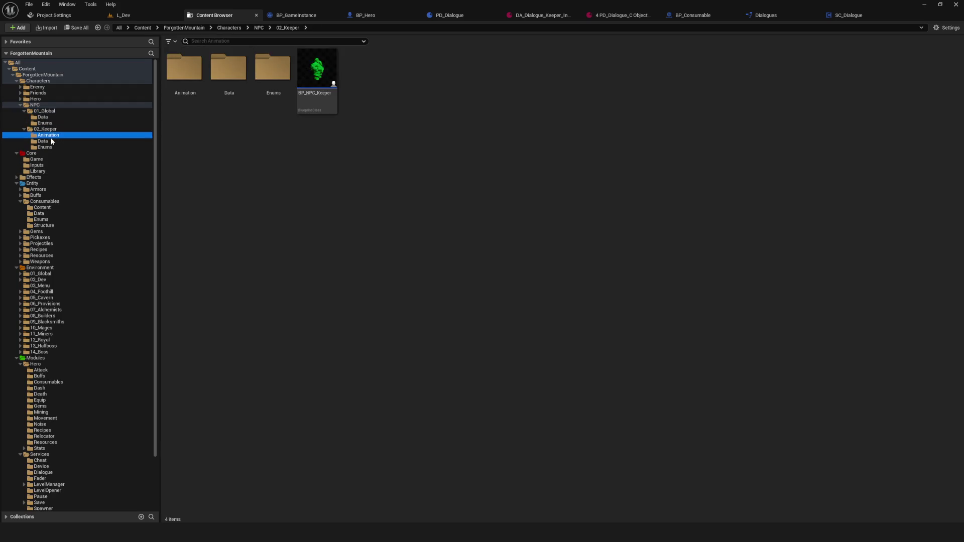
click(53, 130)
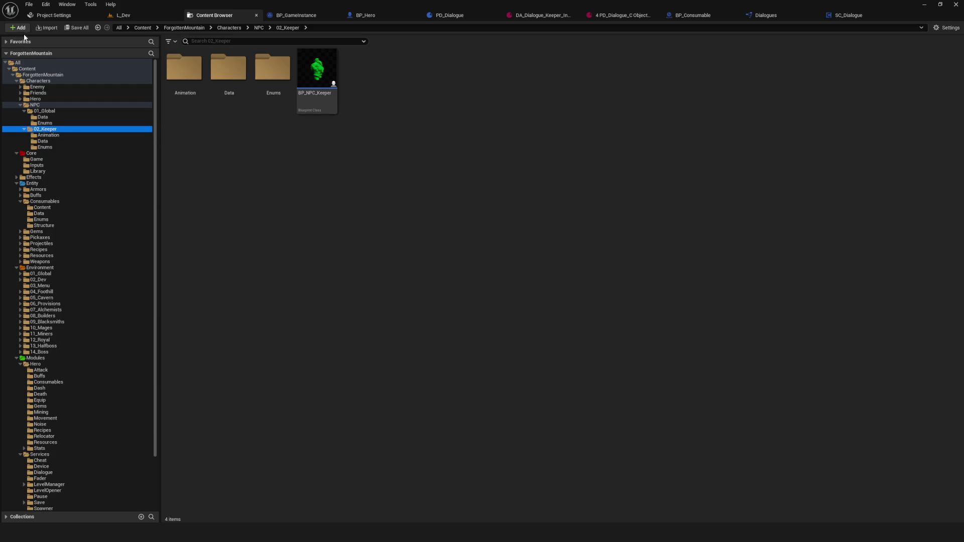
click(543, 15)
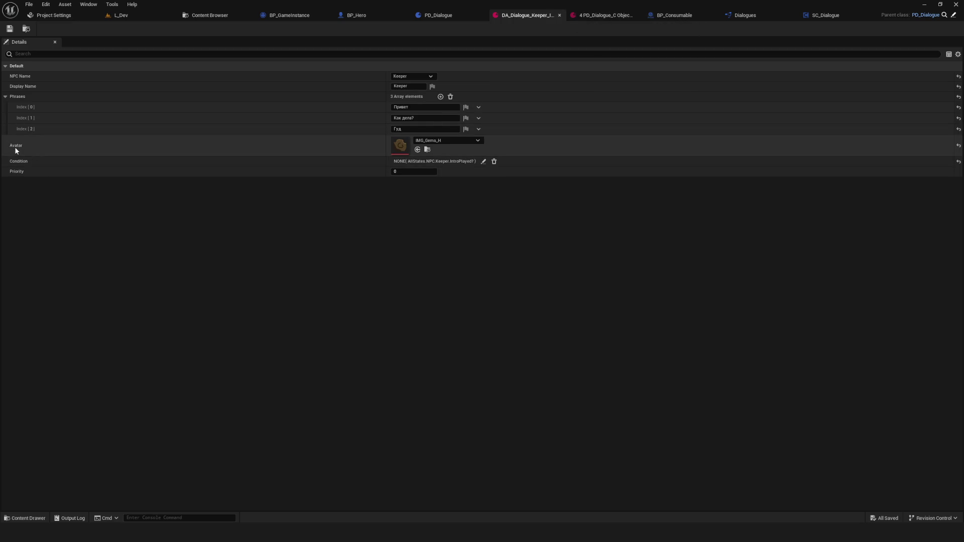
Open the '4 PD_Dialogue_C Objects' view and inspect the Intro, Second, Special and Usual assets
click(605, 15)
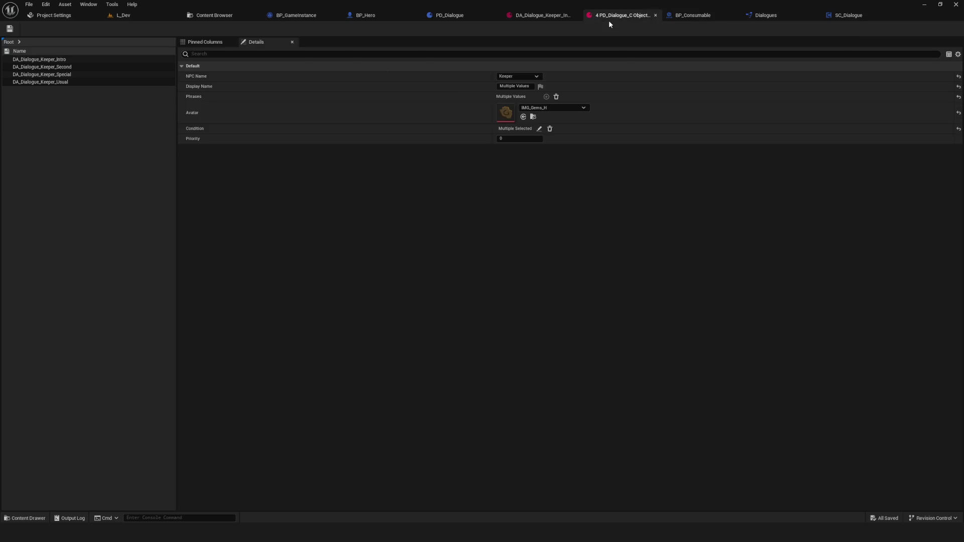
click(63, 59)
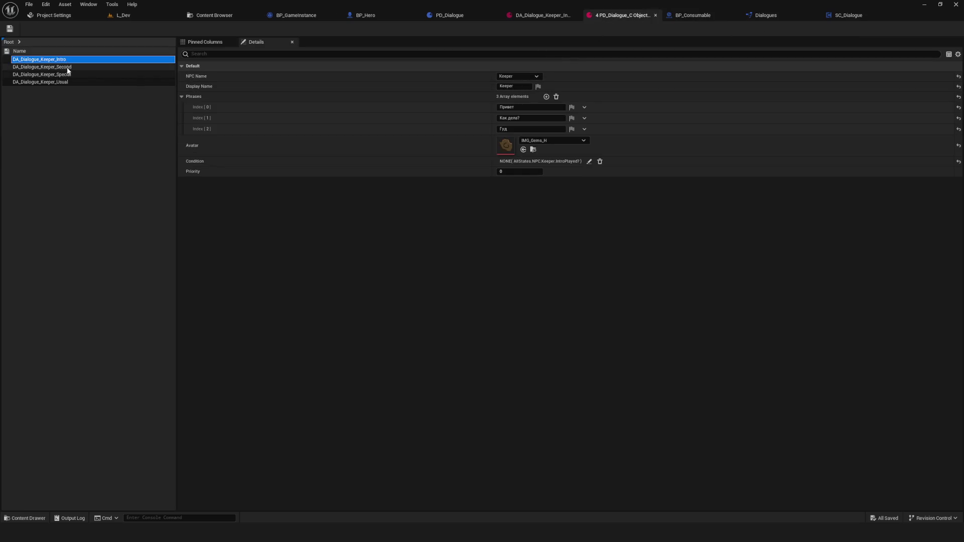
click(66, 68)
click(66, 75)
click(62, 81)
click(65, 75)
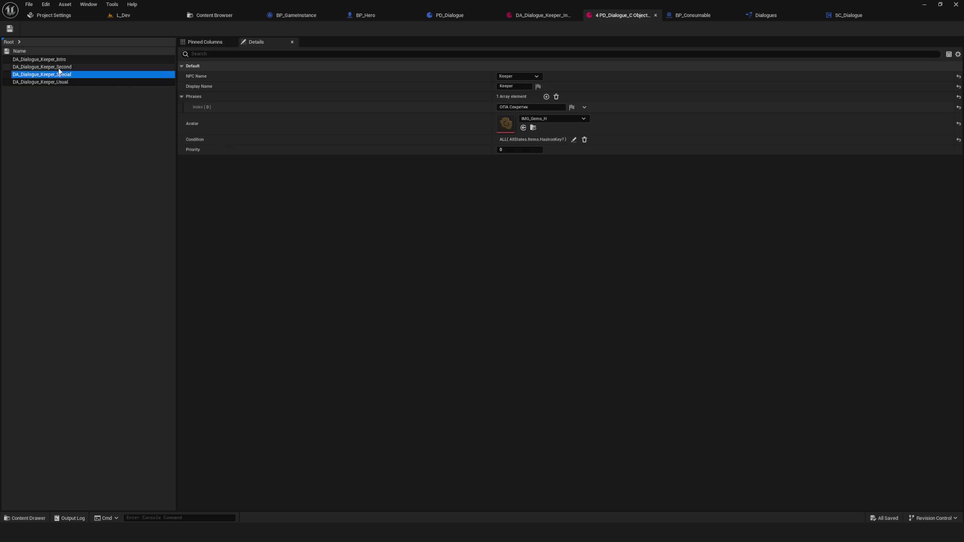
click(59, 59)
click(63, 74)
click(63, 83)
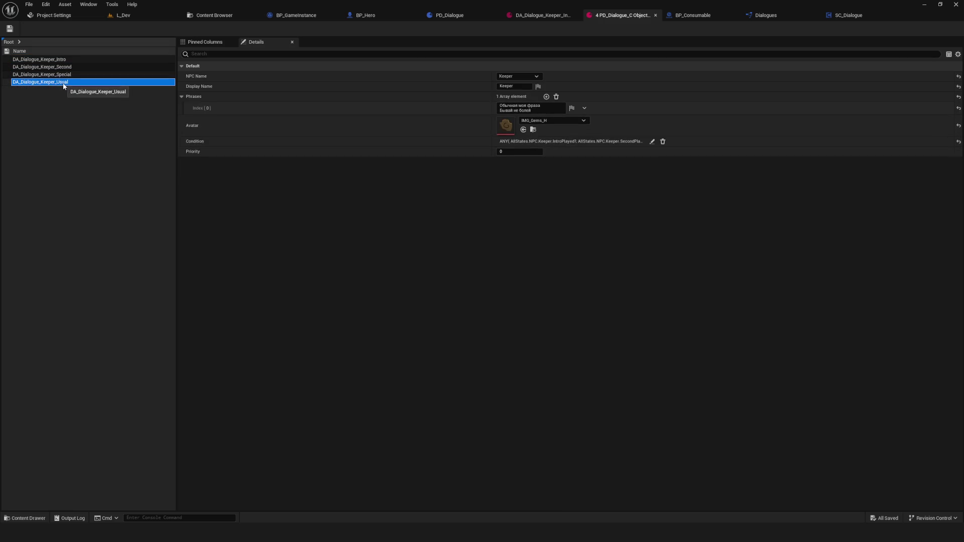
Click back through the four Keeper assets to compare their conditions
click(61, 67)
click(60, 60)
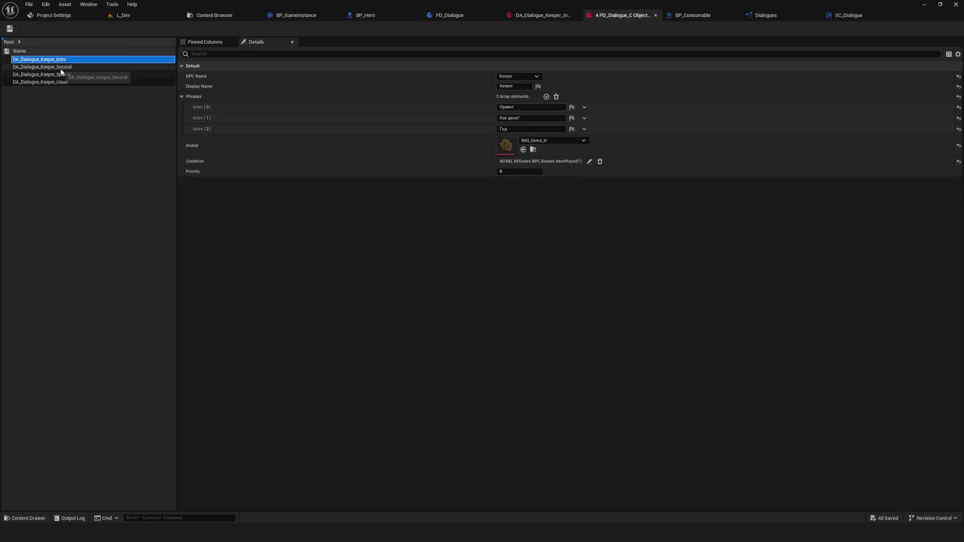
click(61, 74)
click(61, 83)
click(61, 74)
click(60, 67)
click(59, 60)
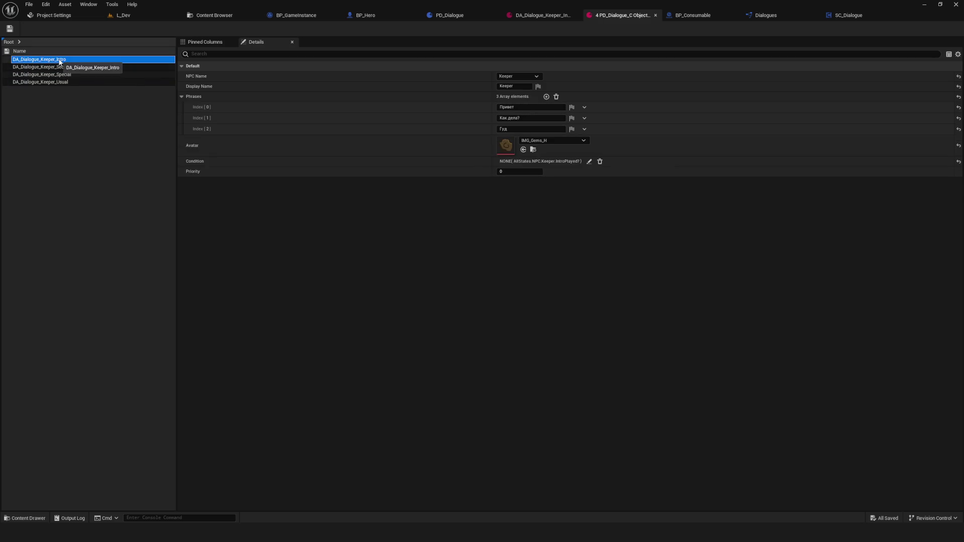
click(62, 74)
click(64, 82)
click(63, 67)
click(60, 59)
Step through the assets, checking Special's HasIronKey condition, and end on DA_Dialogue_Keeper_Usual
key(Down)
key(Down)
key(Down)
key(Up)
key(Up)
key(Up)
key(Down)
key(Down)
key(Down)
key(Up)
key(Up)
key(Up)
key(Down)
key(Down)
key(Down)
click(541, 15)
click(603, 16)
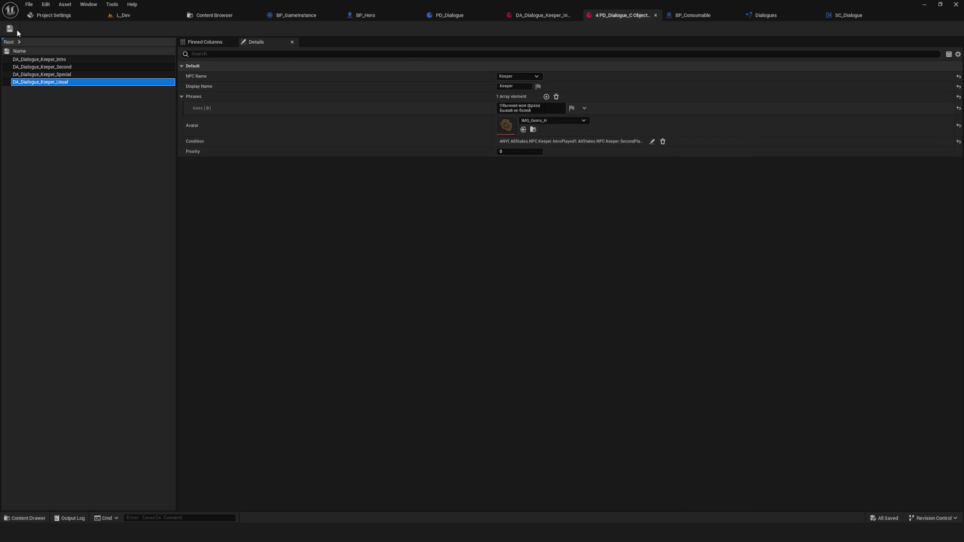
Go to the NPC/01_Global/Data folder and look over the PD_Dialogue blueprint
click(236, 14)
click(80, 117)
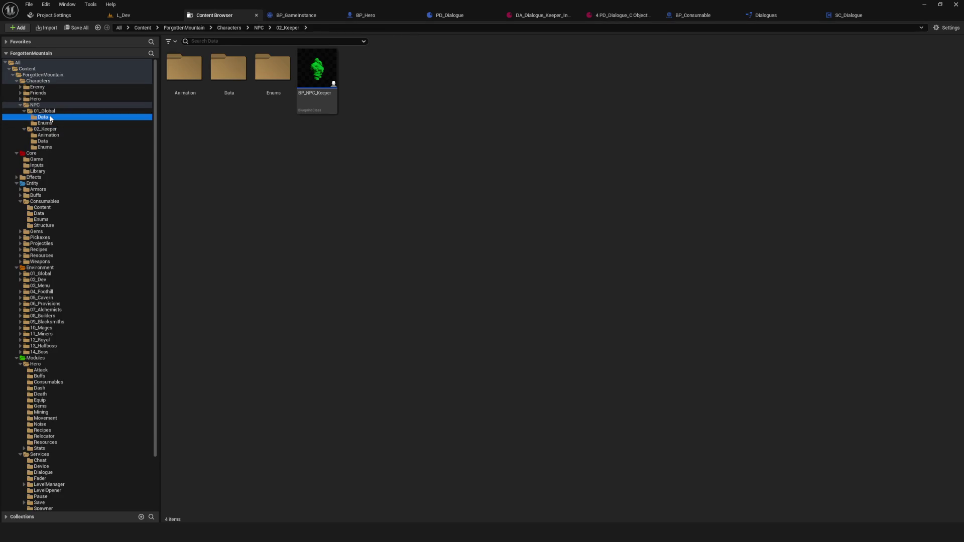
double_click(184, 76)
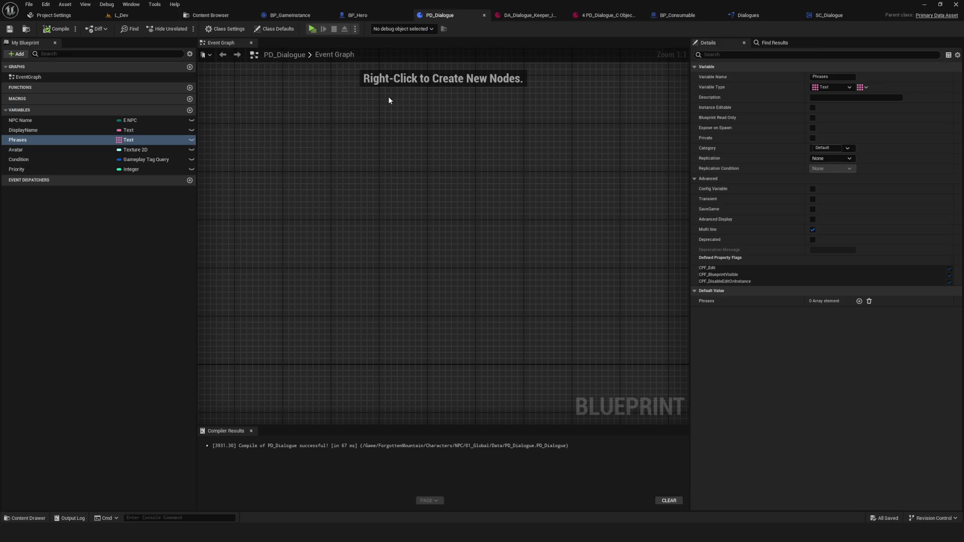
click(213, 15)
click(257, 151)
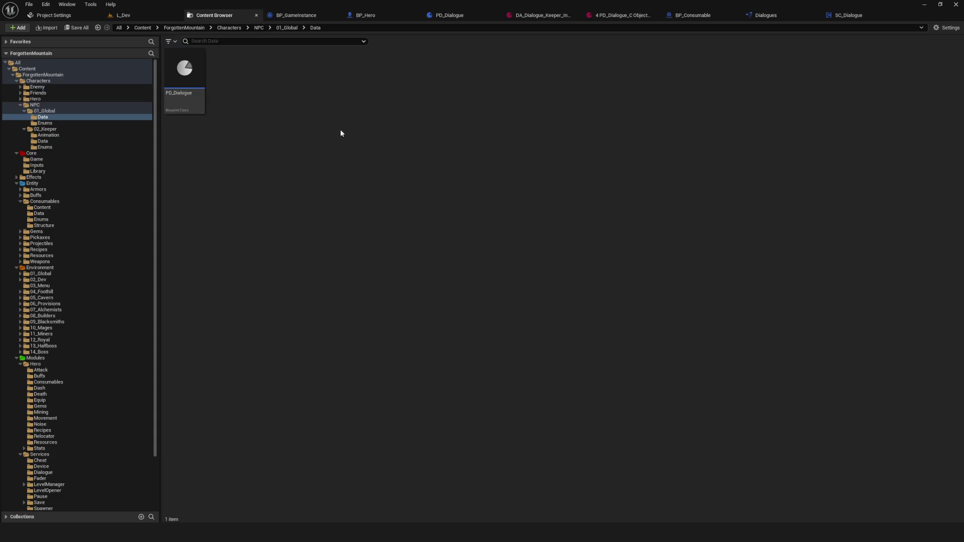
right_click(302, 103)
mouse_move(372, 274)
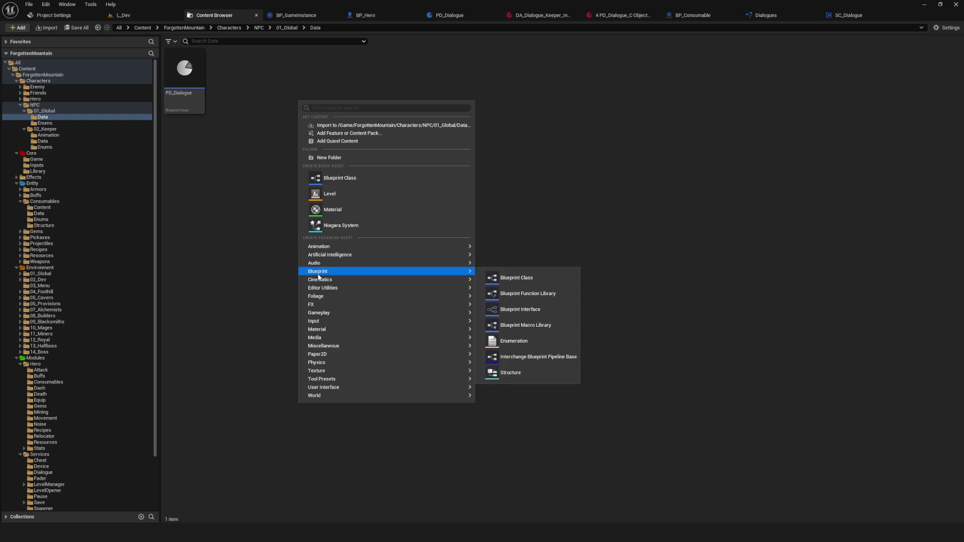
click(199, 169)
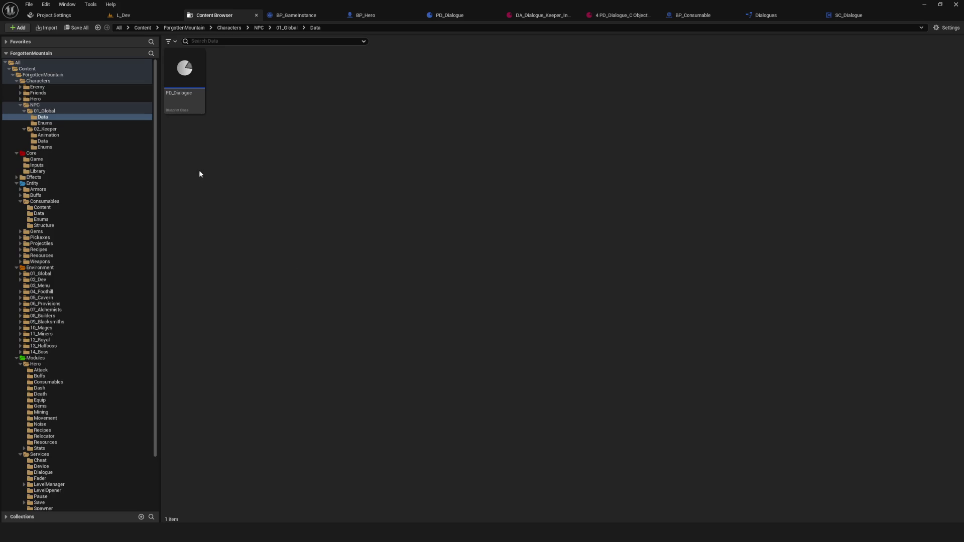
Duplicate PD_Dialogue as PD_DialogueCondition and open the new copy
right_click(184, 68)
click(219, 132)
key(End)
key(BackSpace)
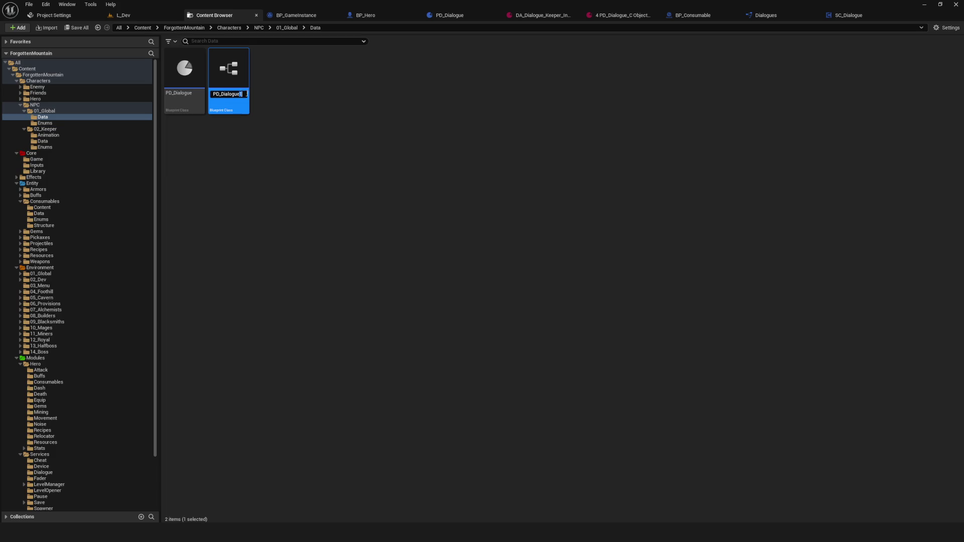
text(Condio)
key(BackSpace)
key(BackSpace)
text(ition)
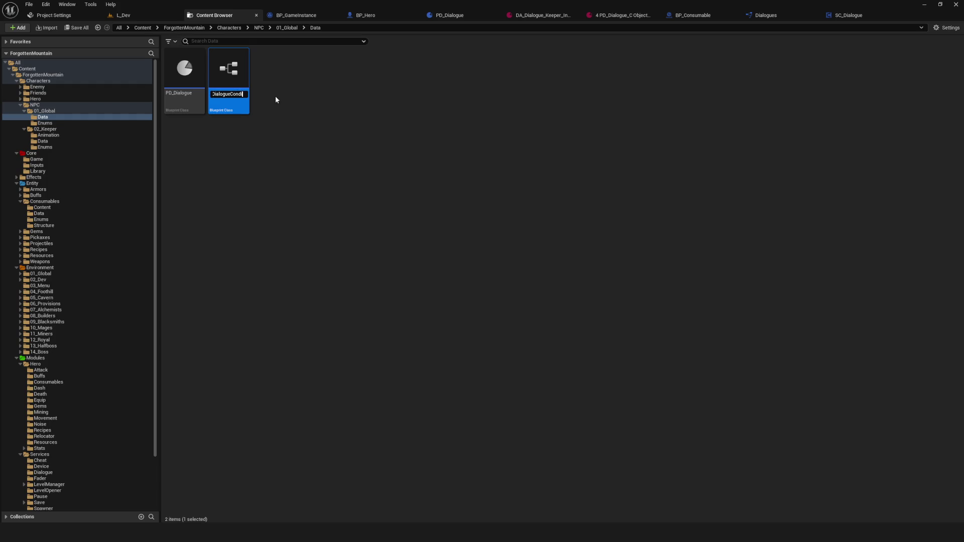
key(Return)
click(275, 100)
double_click(229, 70)
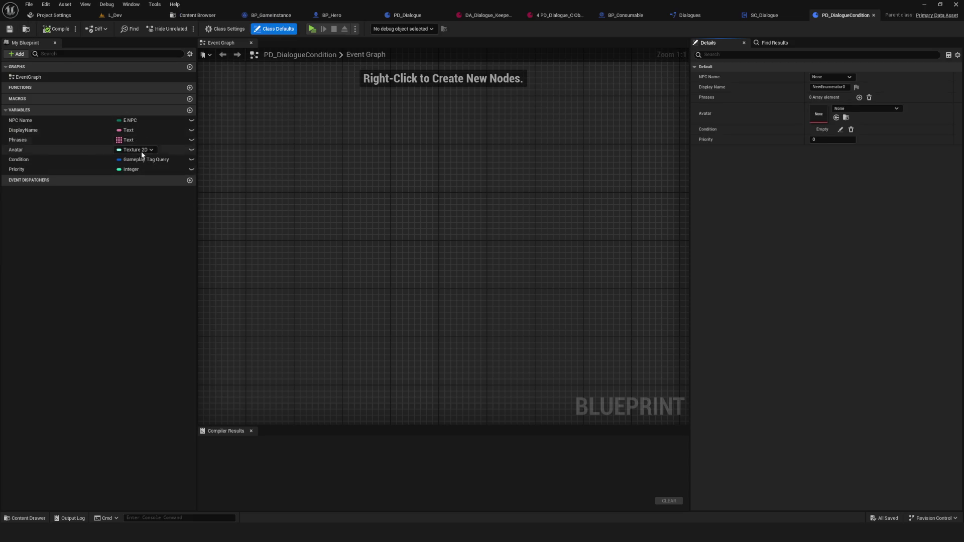
Delete the NPC Name, DisplayName, Phrases, Avatar and Priority variables, leaving only Condition
click(42, 121)
key(Delete)
click(41, 121)
key(Delete)
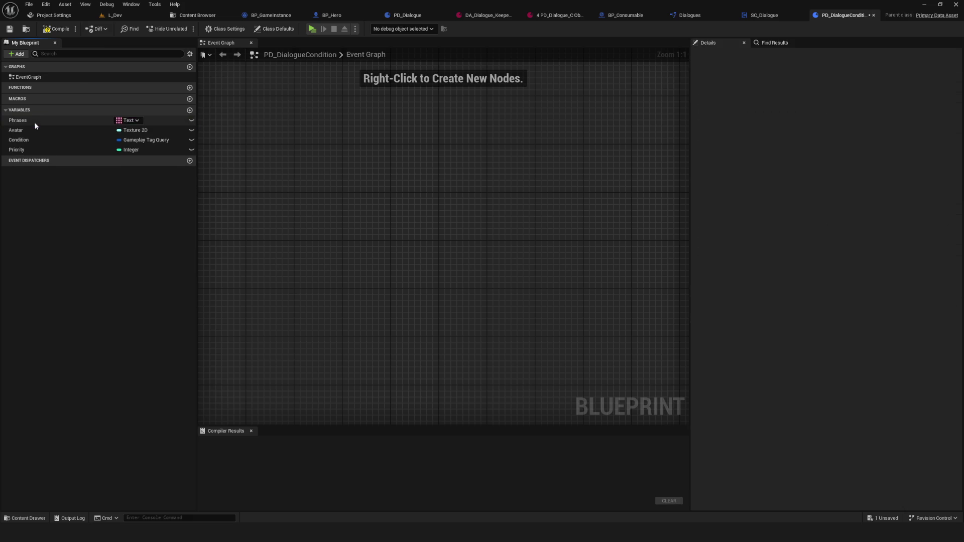
click(32, 122)
key(Delete)
click(32, 121)
key(Delete)
click(52, 131)
key(Delete)
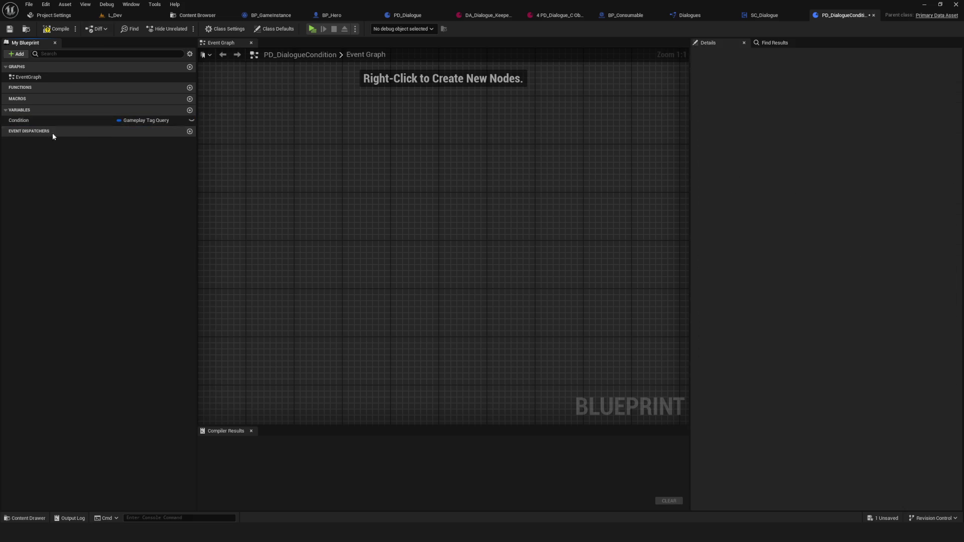
Compile and save PD_DialogueCondition, then close its editor
click(56, 29)
click(9, 31)
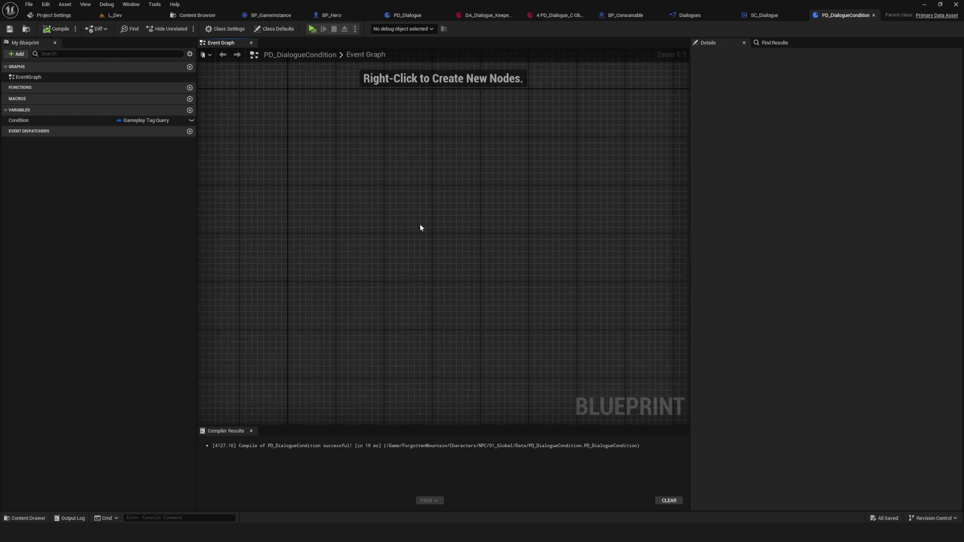
click(618, 140)
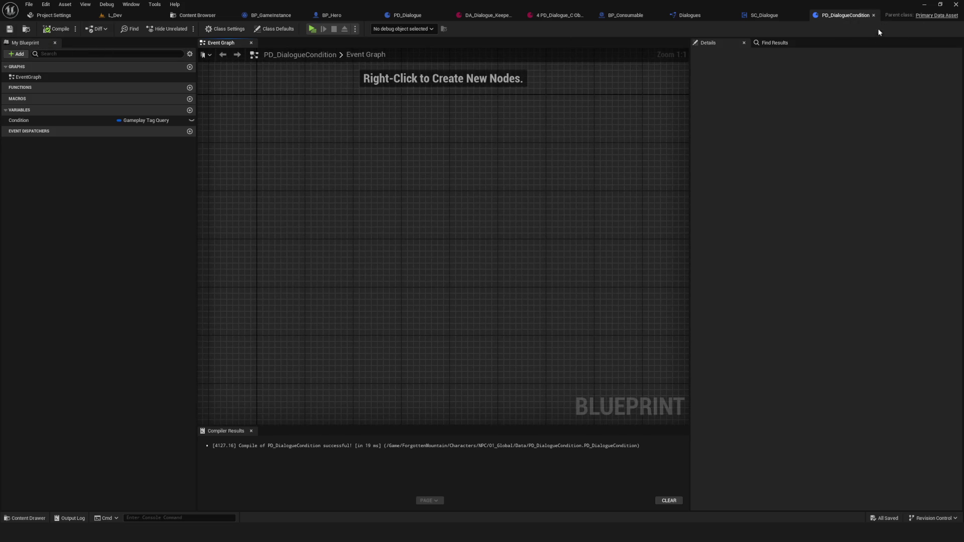
click(874, 15)
Reopen PD_DialogueCondition from the Data folder and browse to it in the Content Browser
click(216, 15)
click(305, 150)
key(Left)
key(Right)
click(383, 159)
double_click(229, 72)
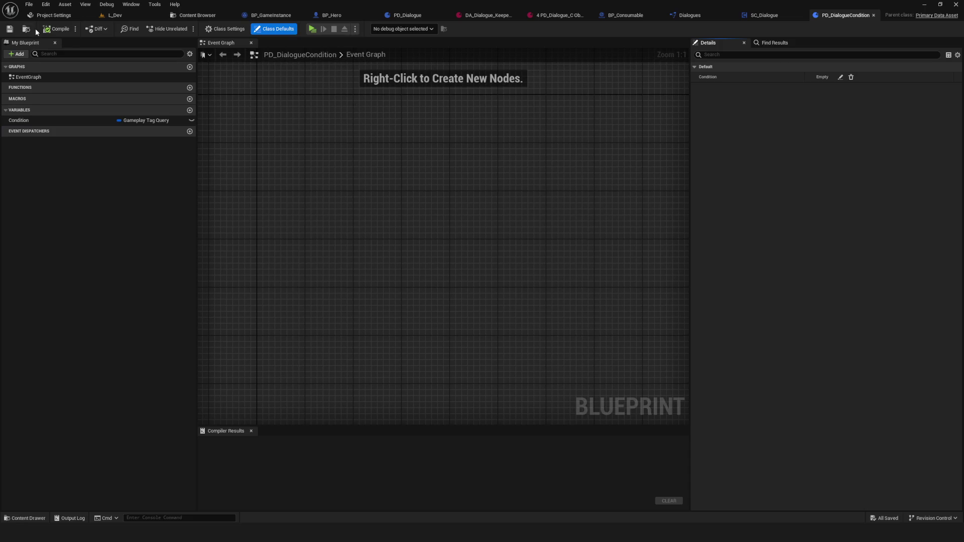
click(28, 29)
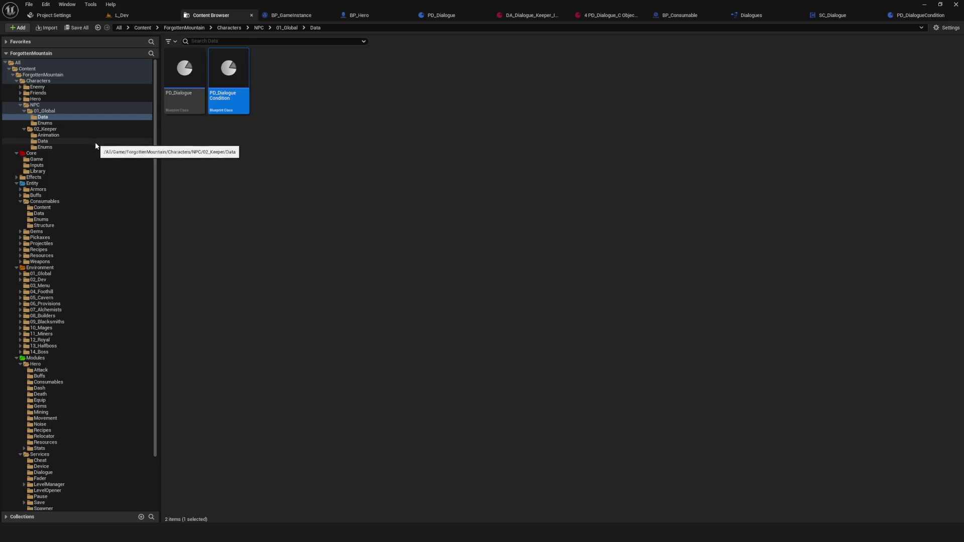
click(41, 143)
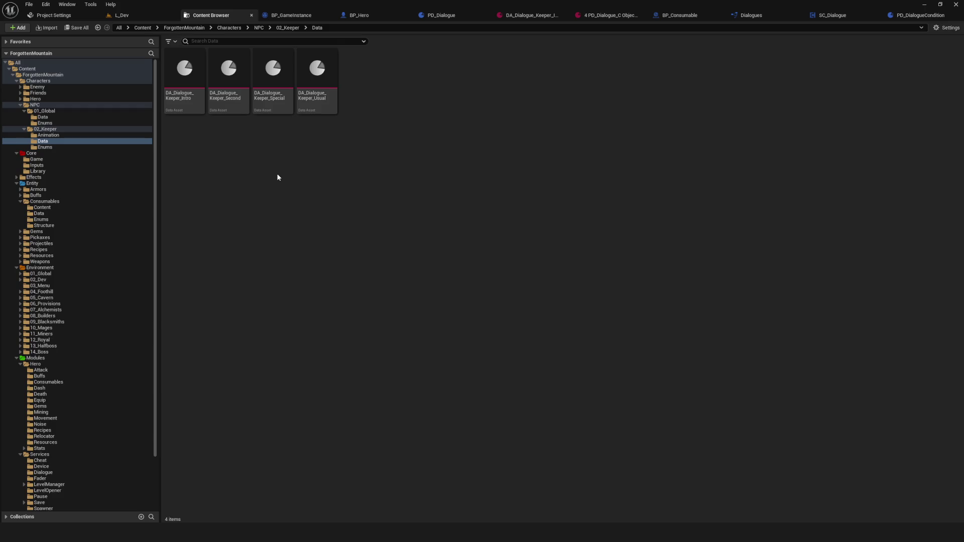
click(43, 117)
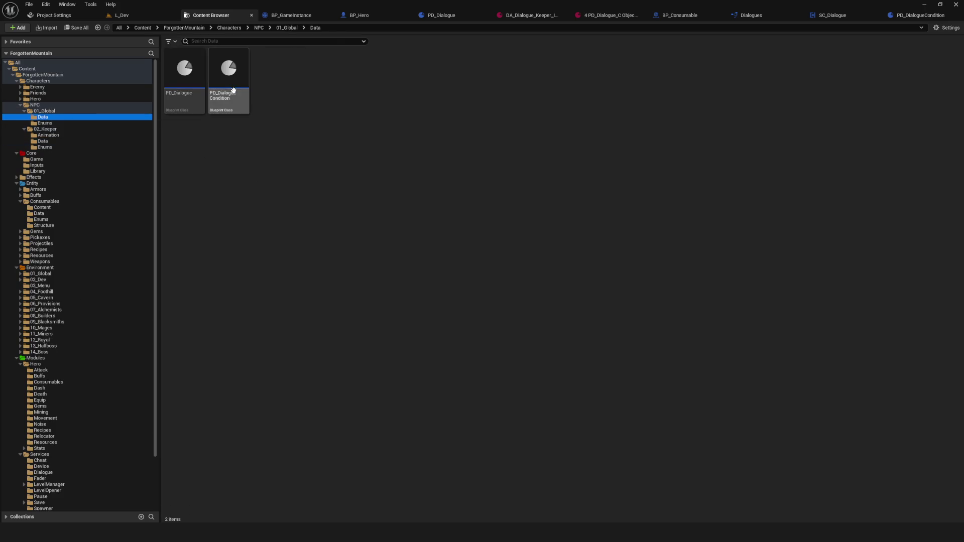
double_click(234, 90)
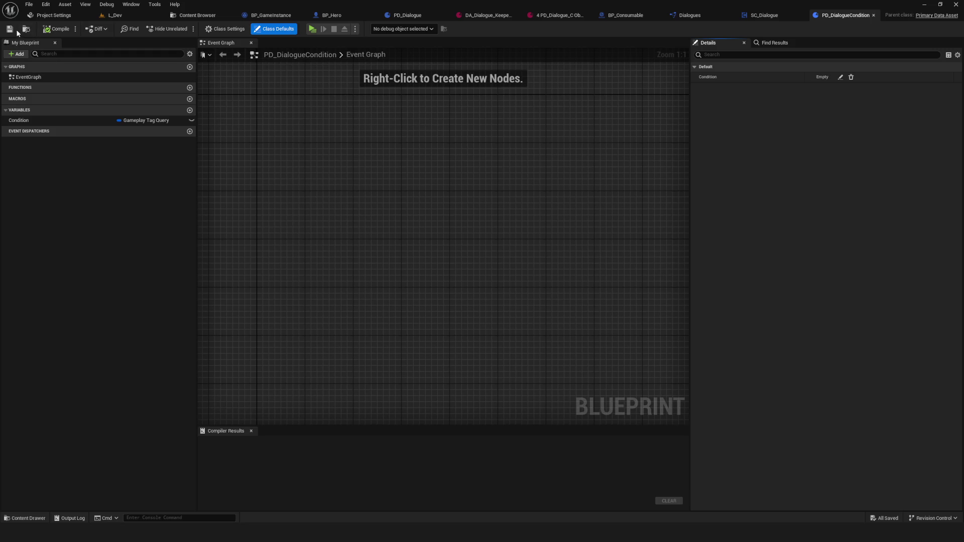
click(200, 18)
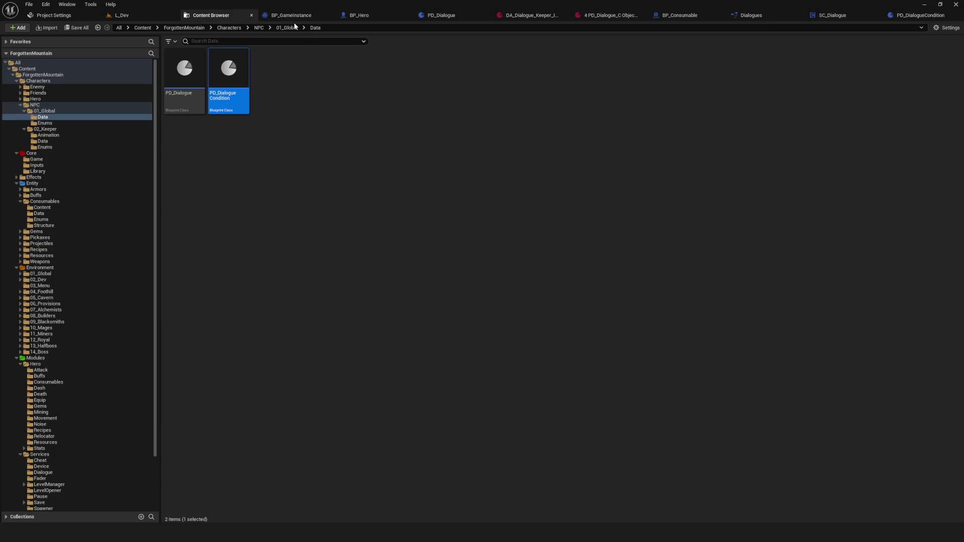
click(338, 95)
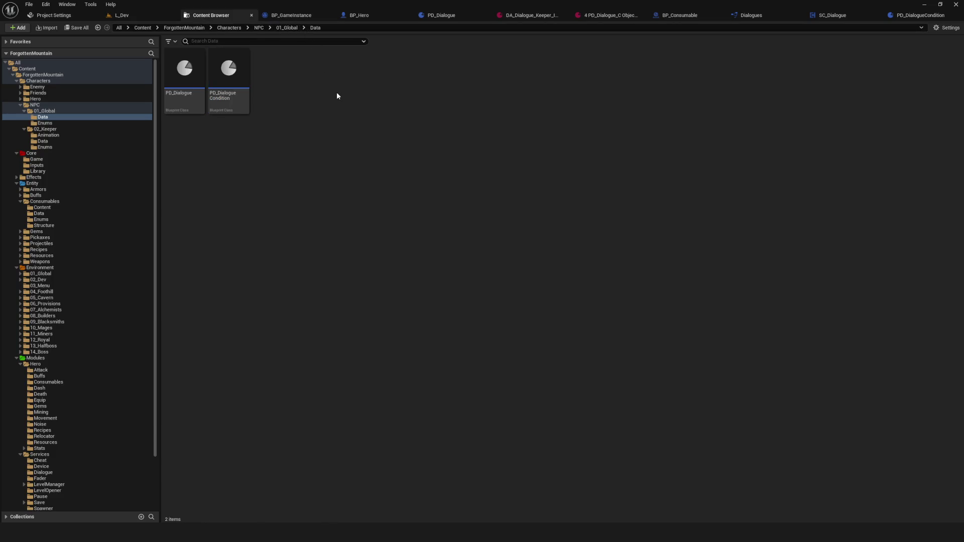